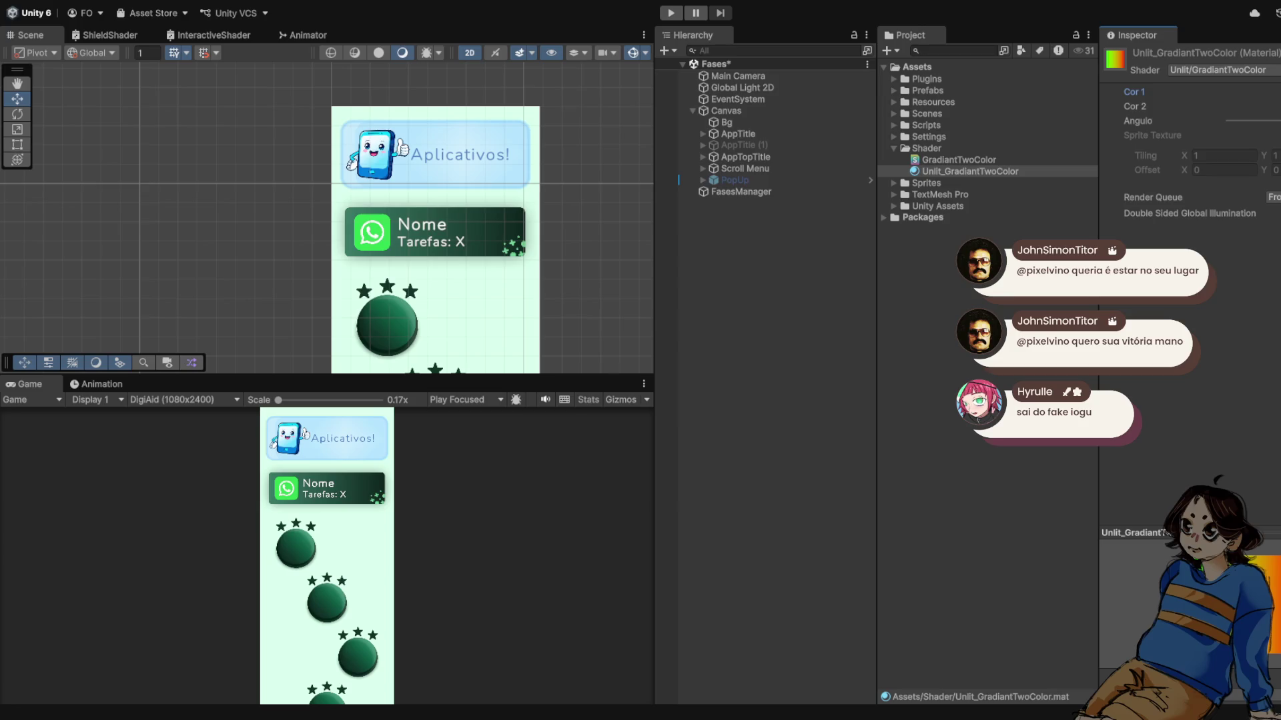
# - Try the gradient material on the Bg background, then undo it and reselect Bg
pyautogui.click(726, 122)
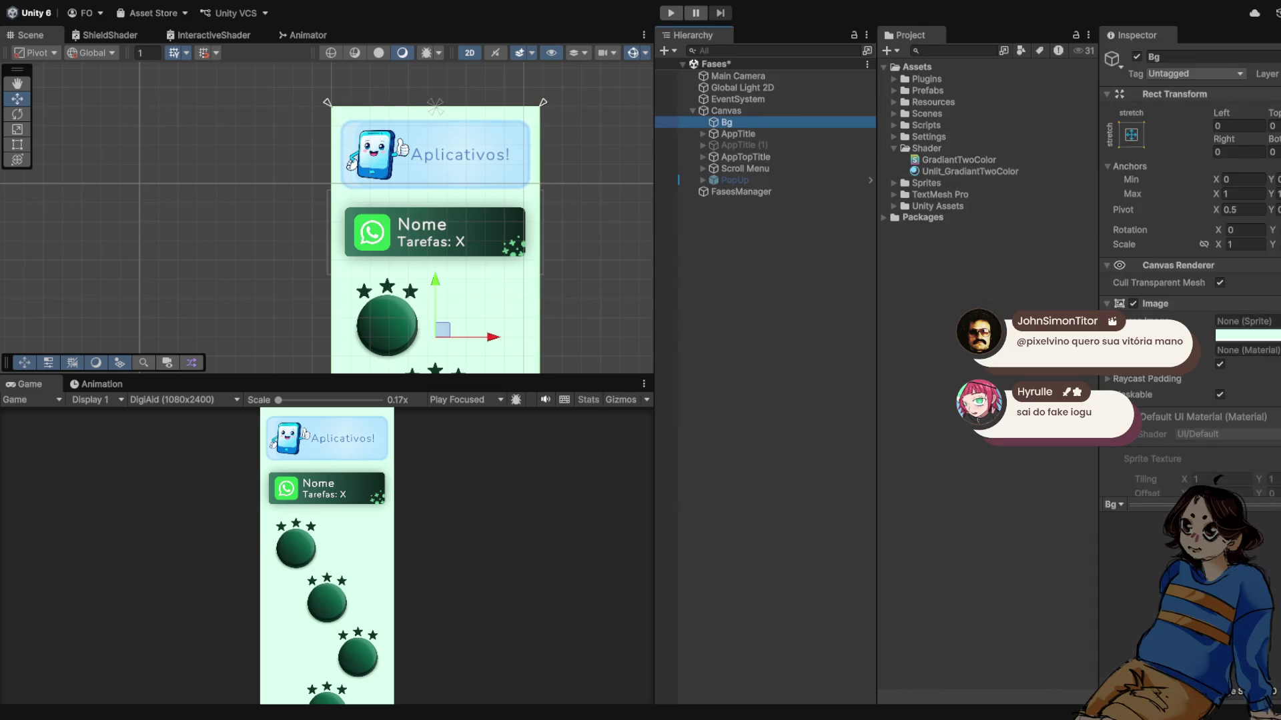
pyautogui.moveTo(970, 171)
pyautogui.mouseDown()
pyautogui.moveTo(1134, 300)
pyautogui.moveTo(1247, 349)
pyautogui.mouseUp()
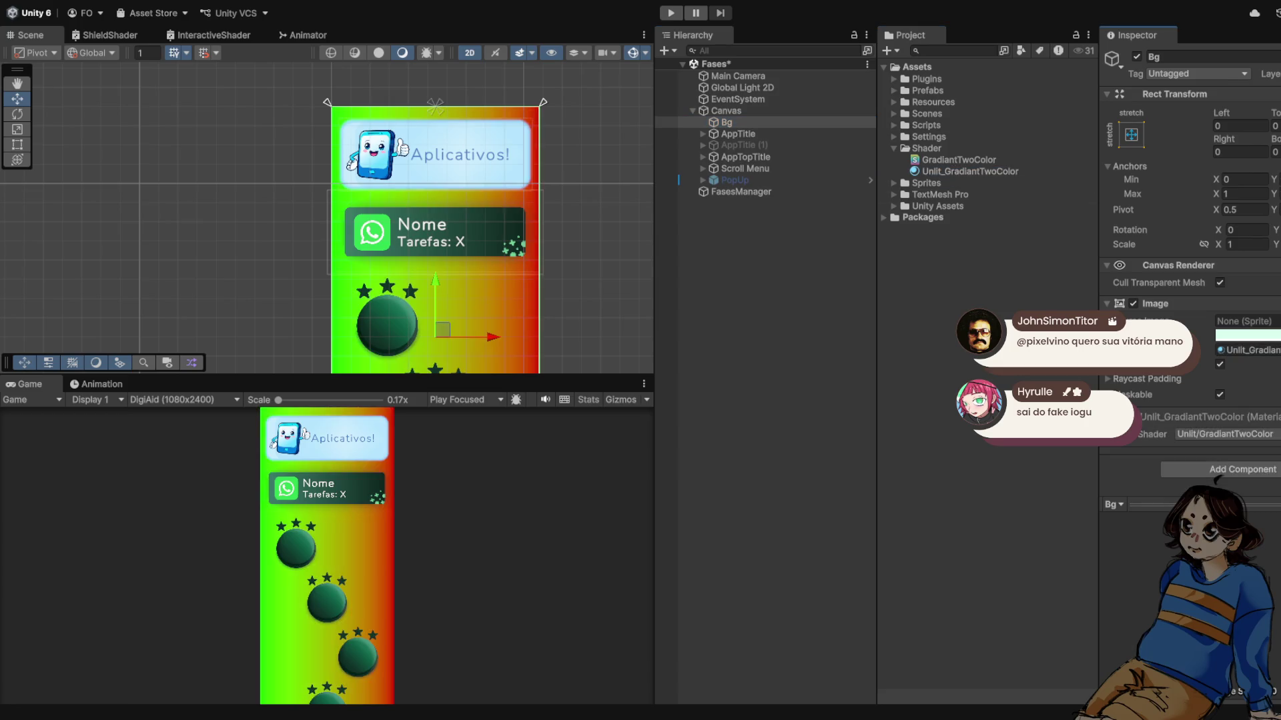
pyautogui.hotkey('ctrl', 'z')
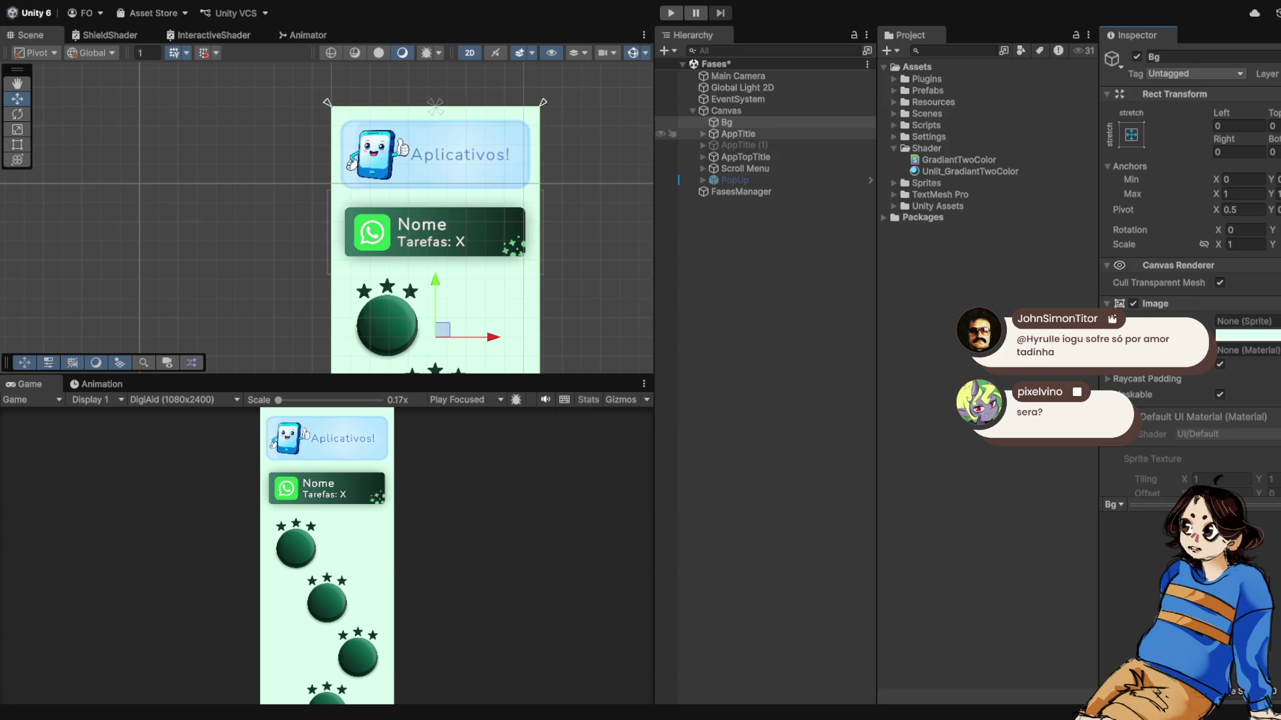
pyautogui.scroll(1, 448, 220)
pyautogui.click(737, 134)
pyautogui.click(726, 122)
pyautogui.scroll(1, 537, 231)
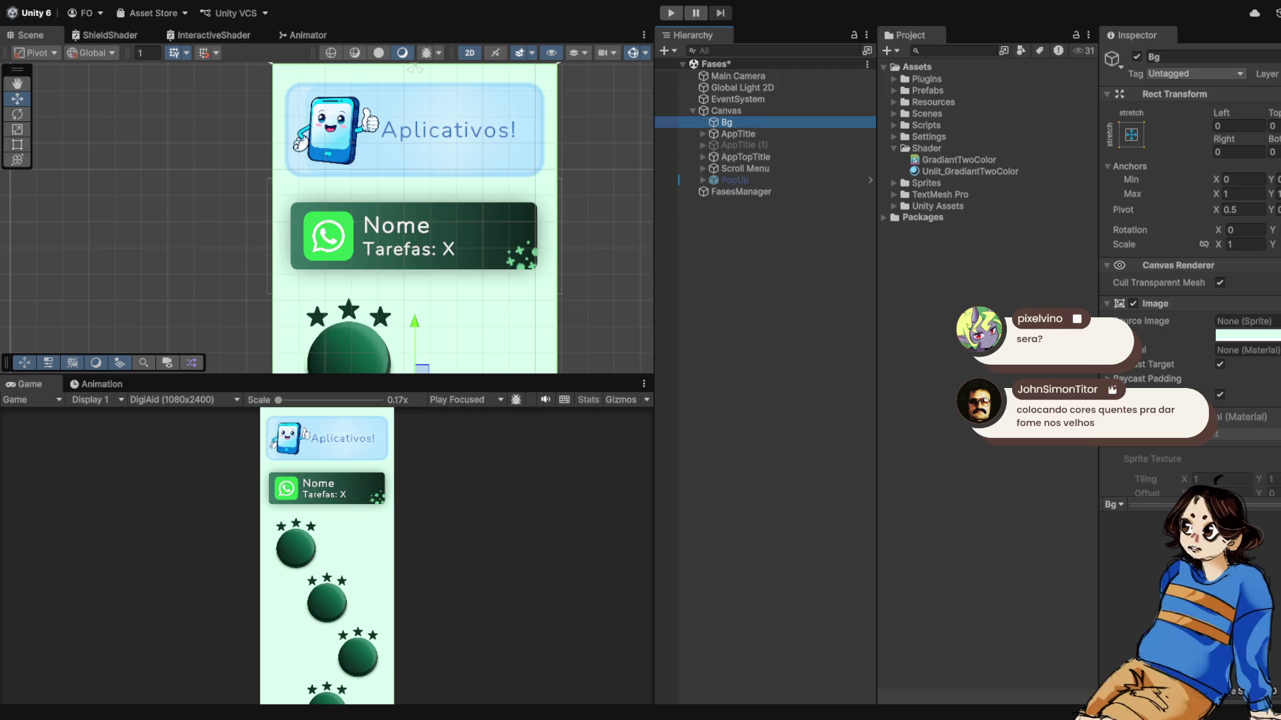
# - Create a new folder named Material inside Assets
pyautogui.click(916, 67)
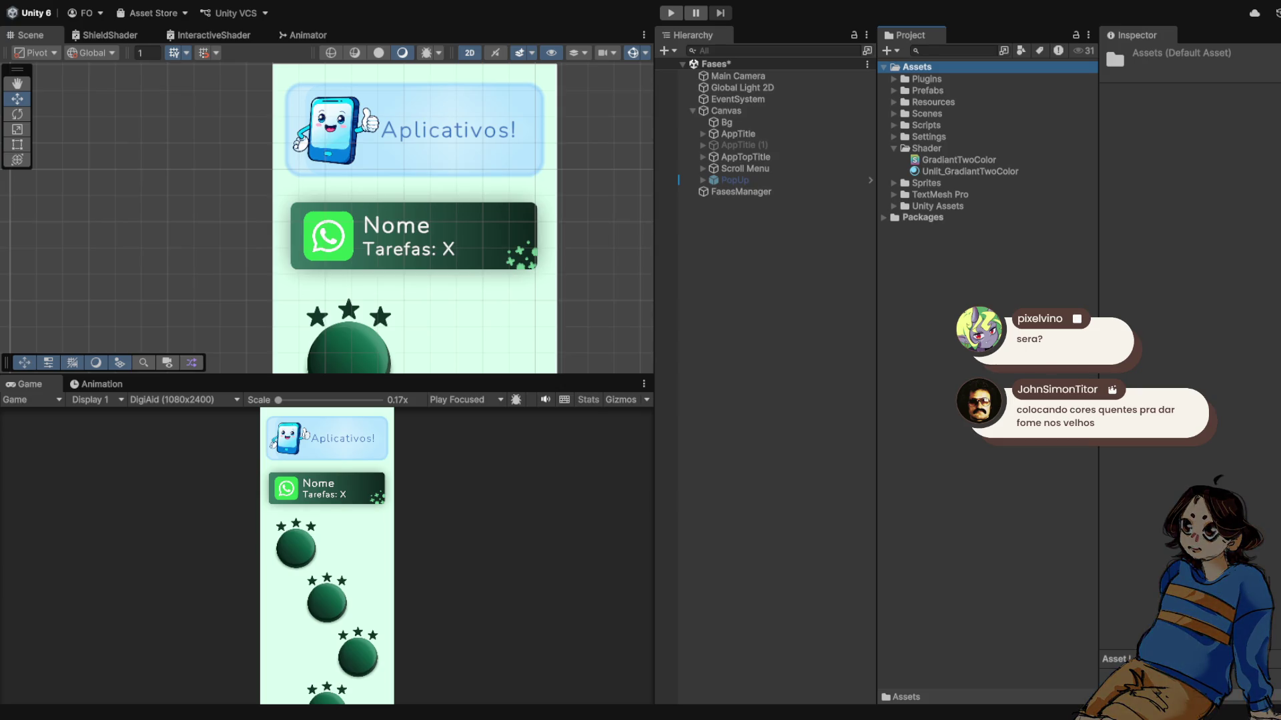
pyautogui.press('Escape')
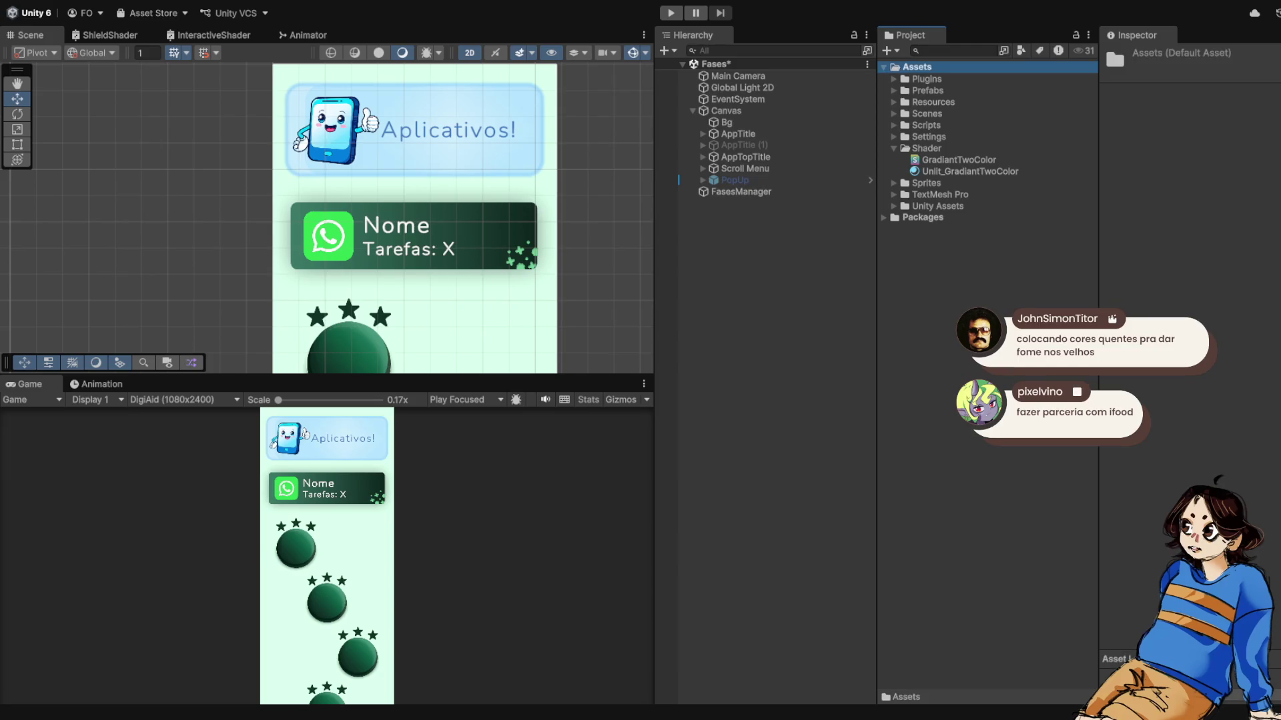
pyautogui.hotkey('ctrl', 'shift', 'n')
pyautogui.press('BackSpace')
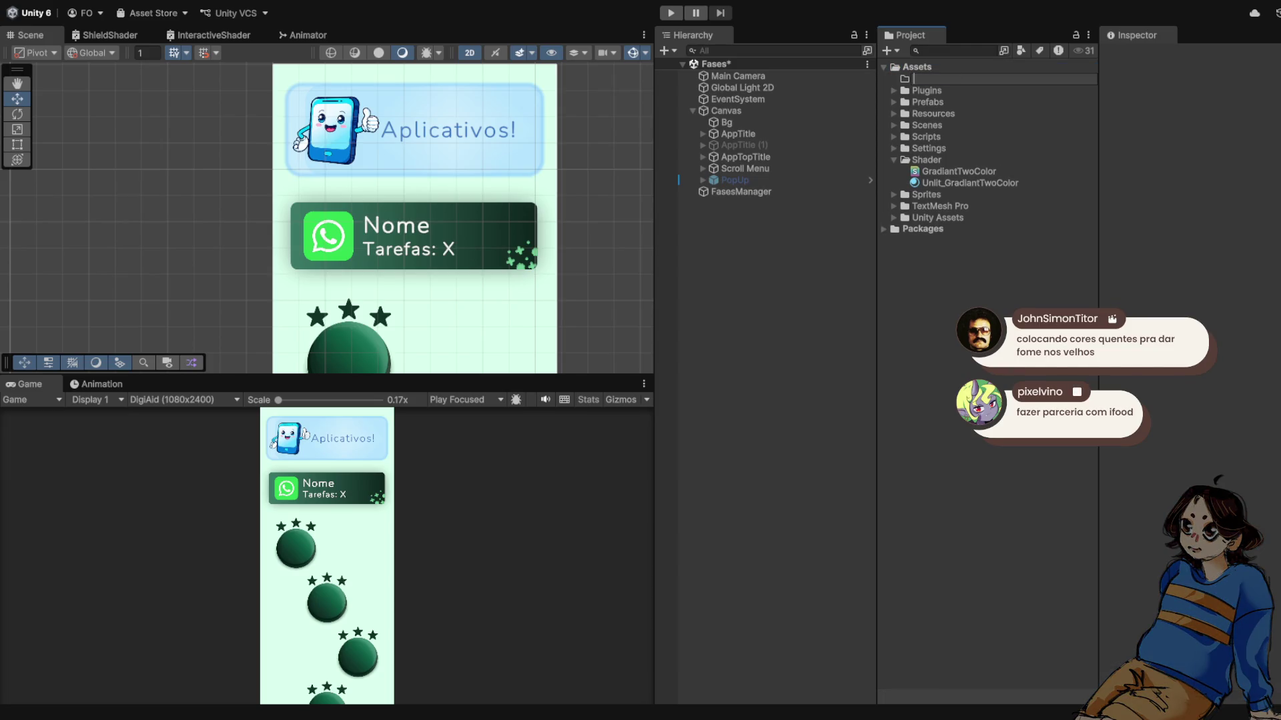
pyautogui.write('Material')
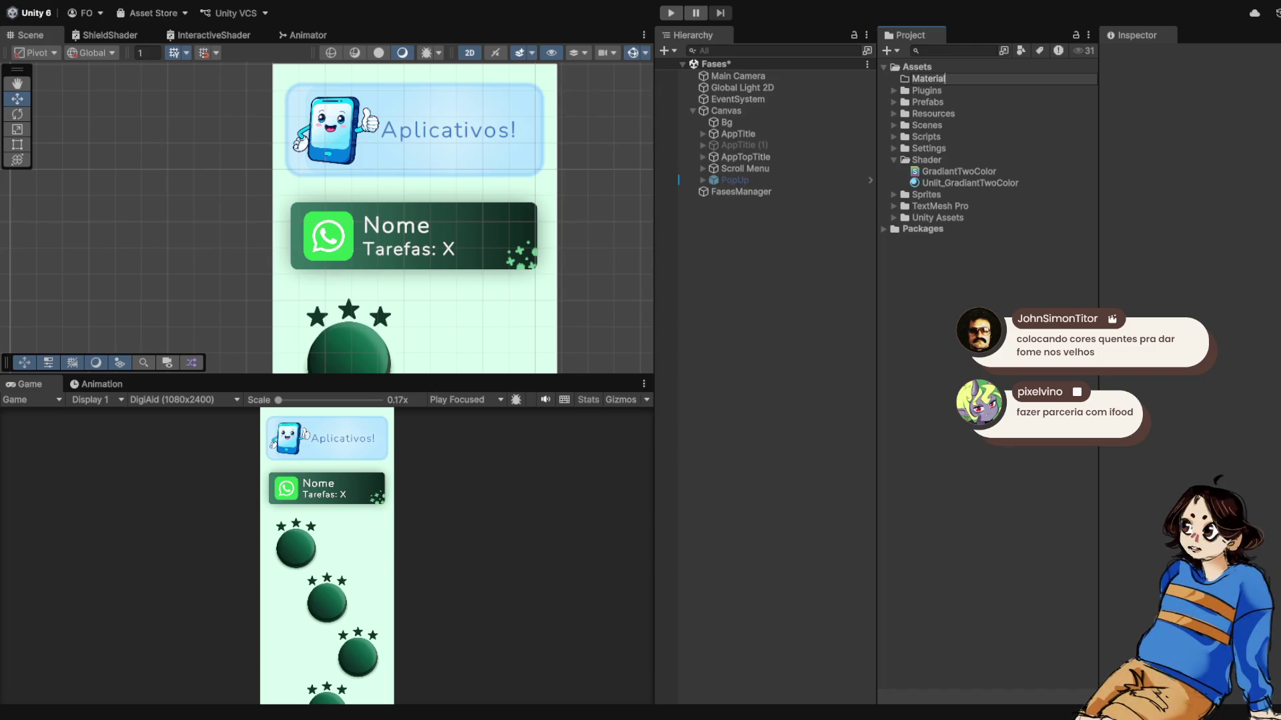
pyautogui.press('Return')
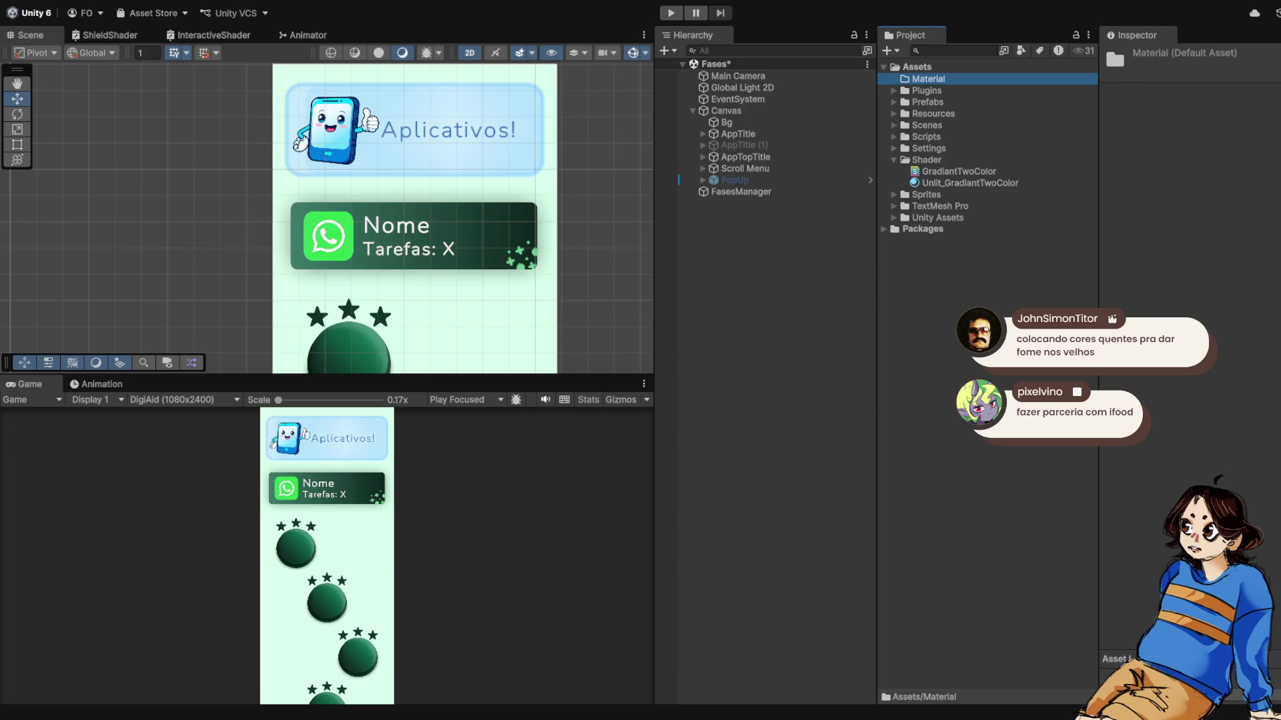
# - Move Unlit_GradiantTwoColor into the Material folder and rename it GradiantTwoColor
pyautogui.moveTo(970, 183); pyautogui.dragTo(928, 79)
pyautogui.click(892, 79)
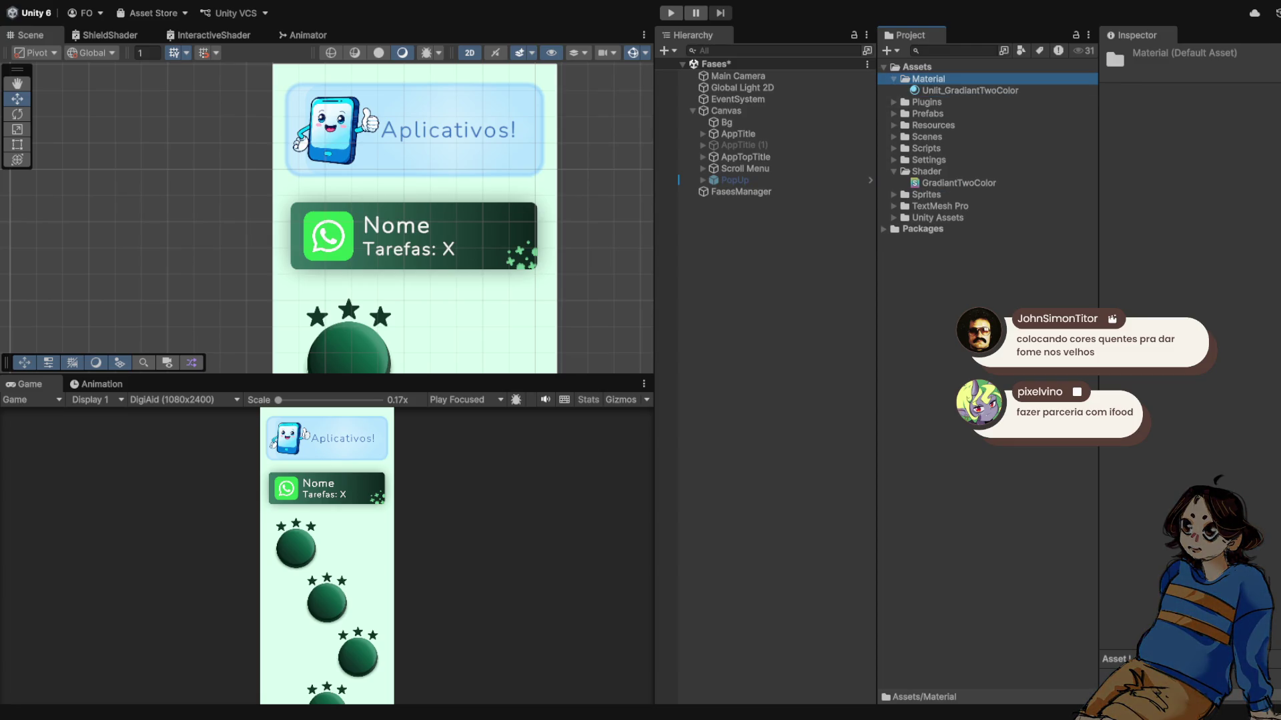
pyautogui.click(970, 90)
pyautogui.press('F2')
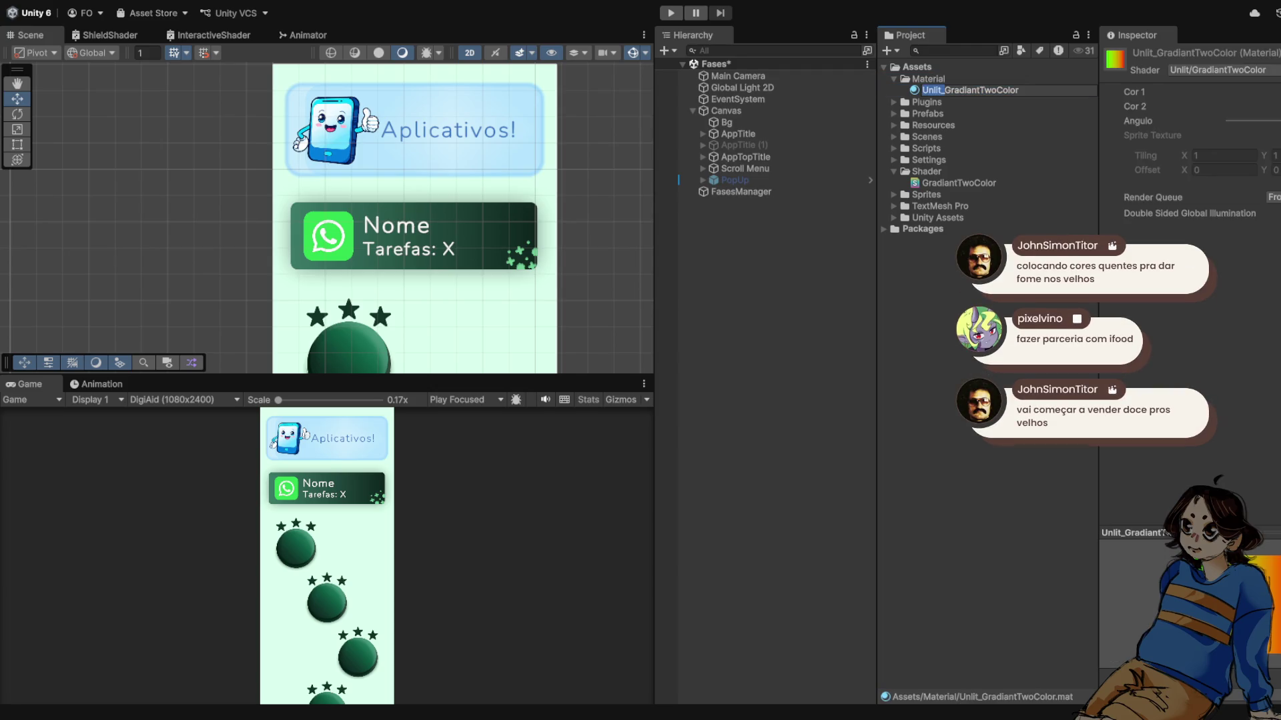
pyautogui.press('Escape')
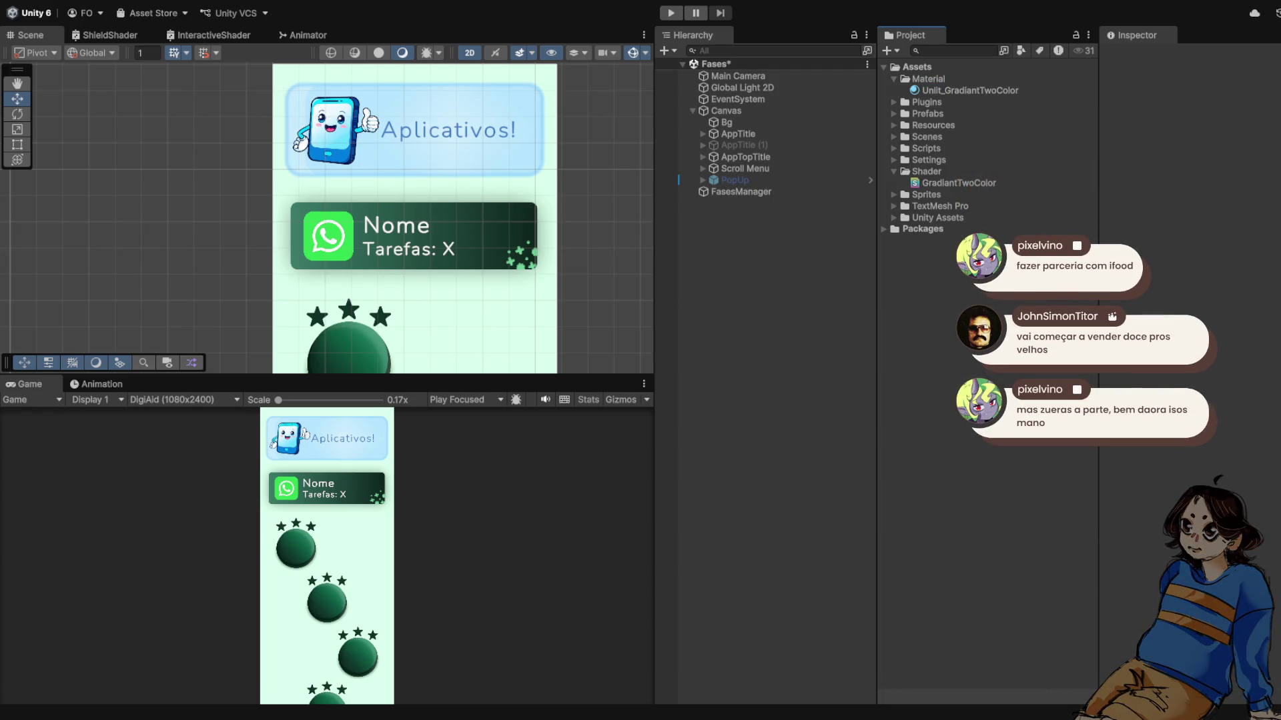
pyautogui.click(970, 90)
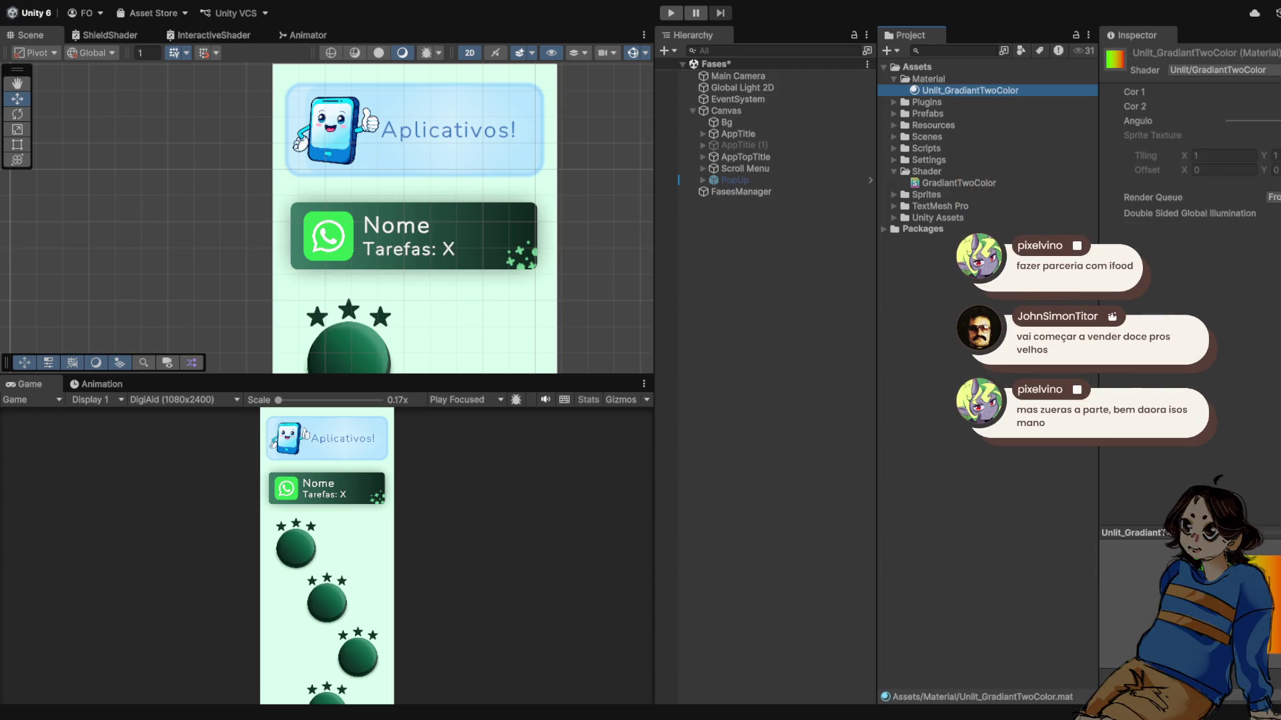
pyautogui.click(931, 90)
pyautogui.press('BackSpace')
pyautogui.press('BackSpace')
pyautogui.press('BackSpace')
pyautogui.press('Return')
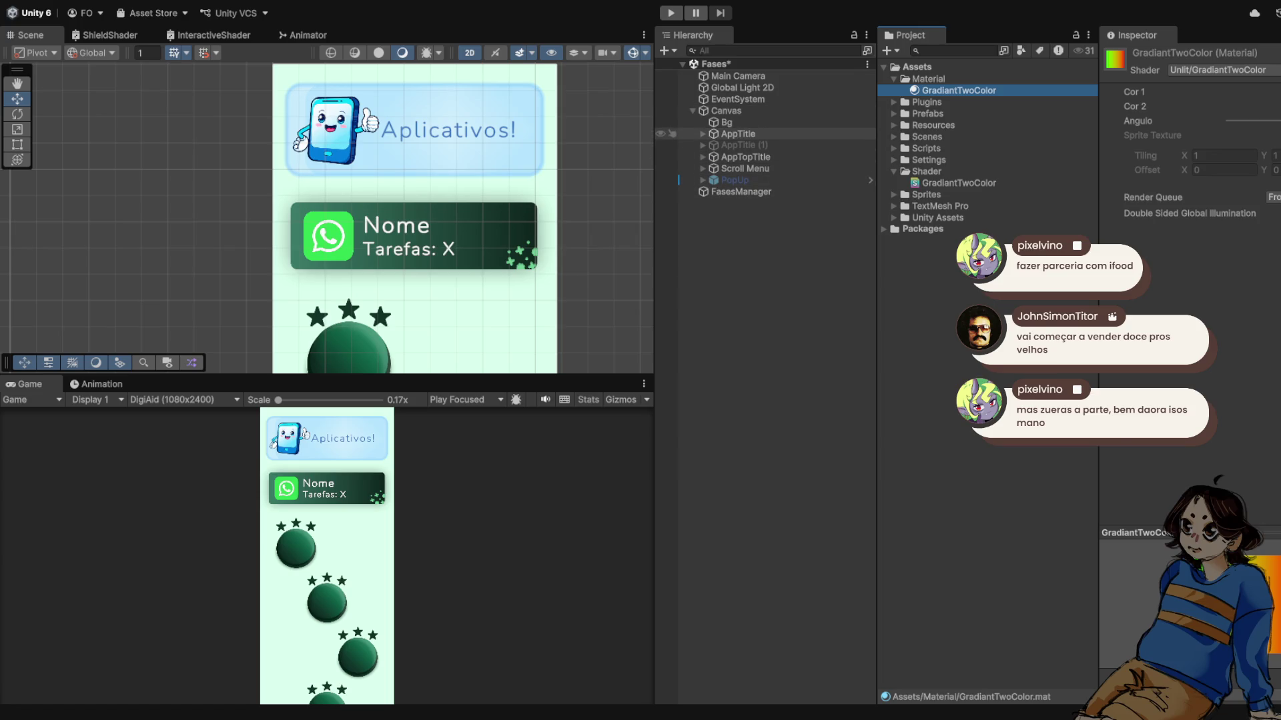
# - Apply the GradiantTwoColor material to the AppTitle card's Image
pyautogui.click(738, 134)
pyautogui.scroll(-2, 427, 214)
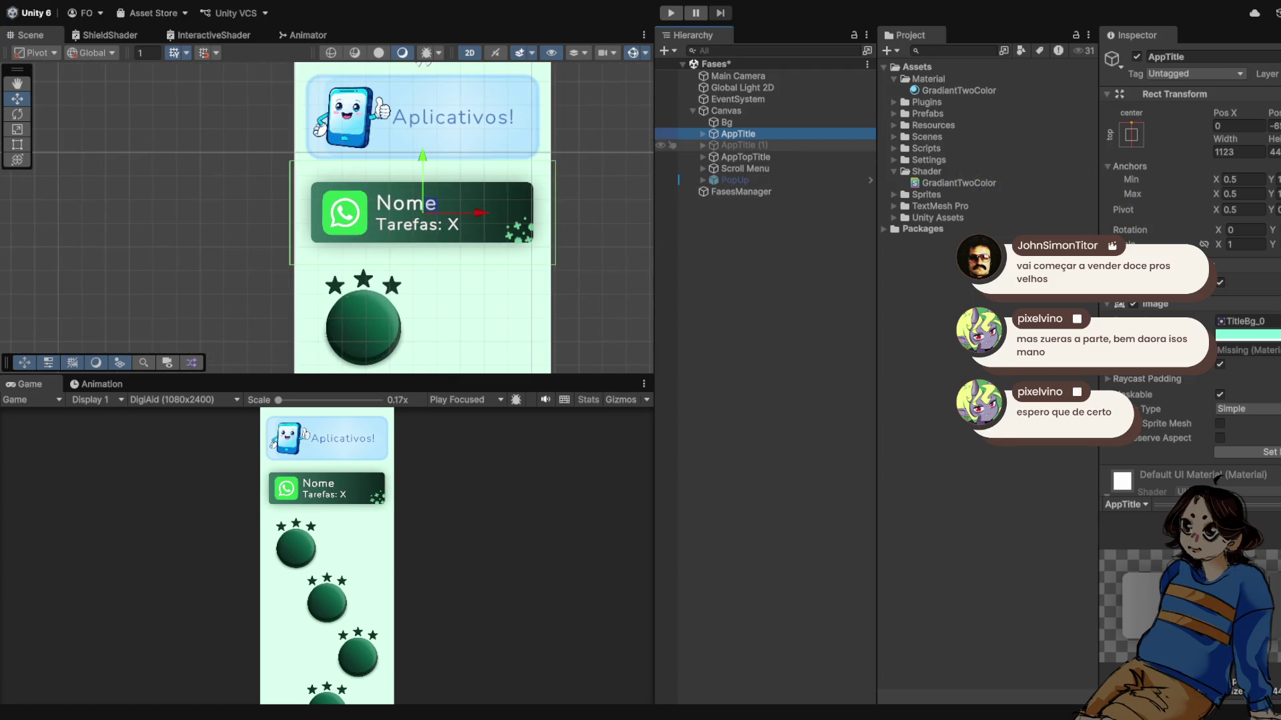
pyautogui.moveTo(959, 90); pyautogui.dragTo(1247, 351)
pyautogui.scroll(2, 525, 231)
# - Activate the AppTitle (1) card copy and reselect AppTitle to review its material
pyautogui.click(740, 145)
pyautogui.click(1136, 56)
pyautogui.click(737, 133)
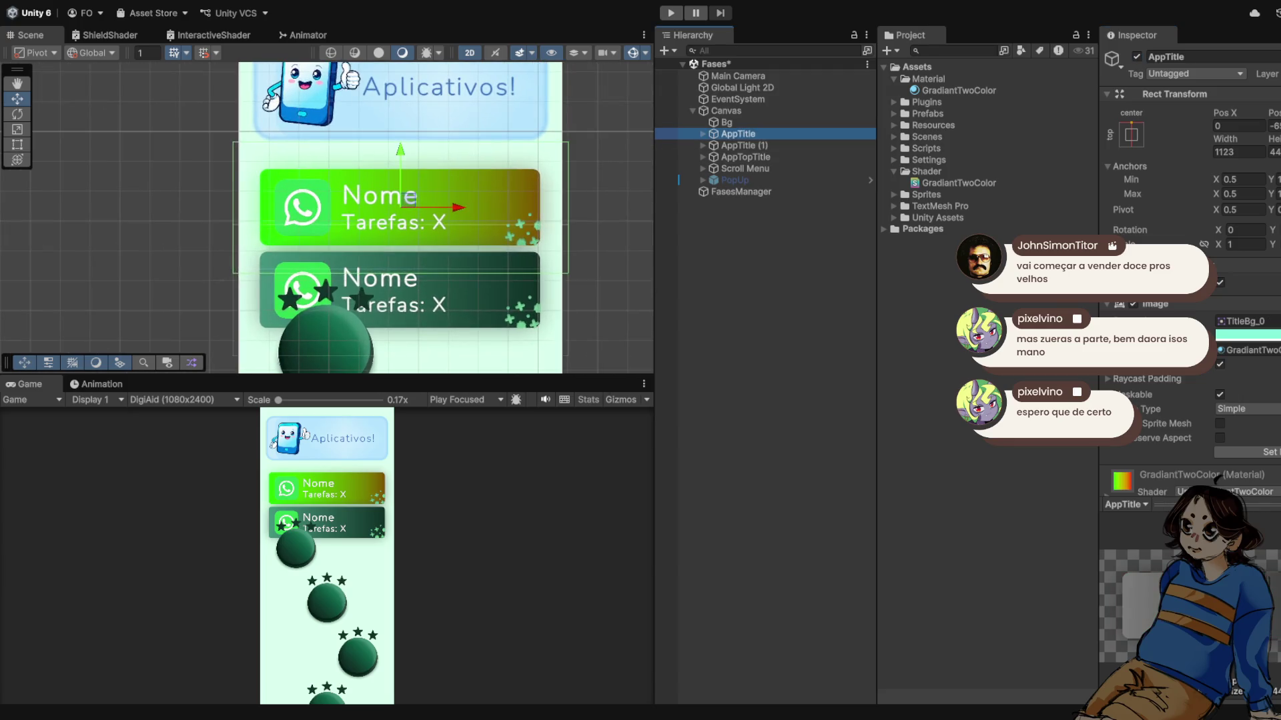
pyautogui.scroll(-5, 1218, 479)
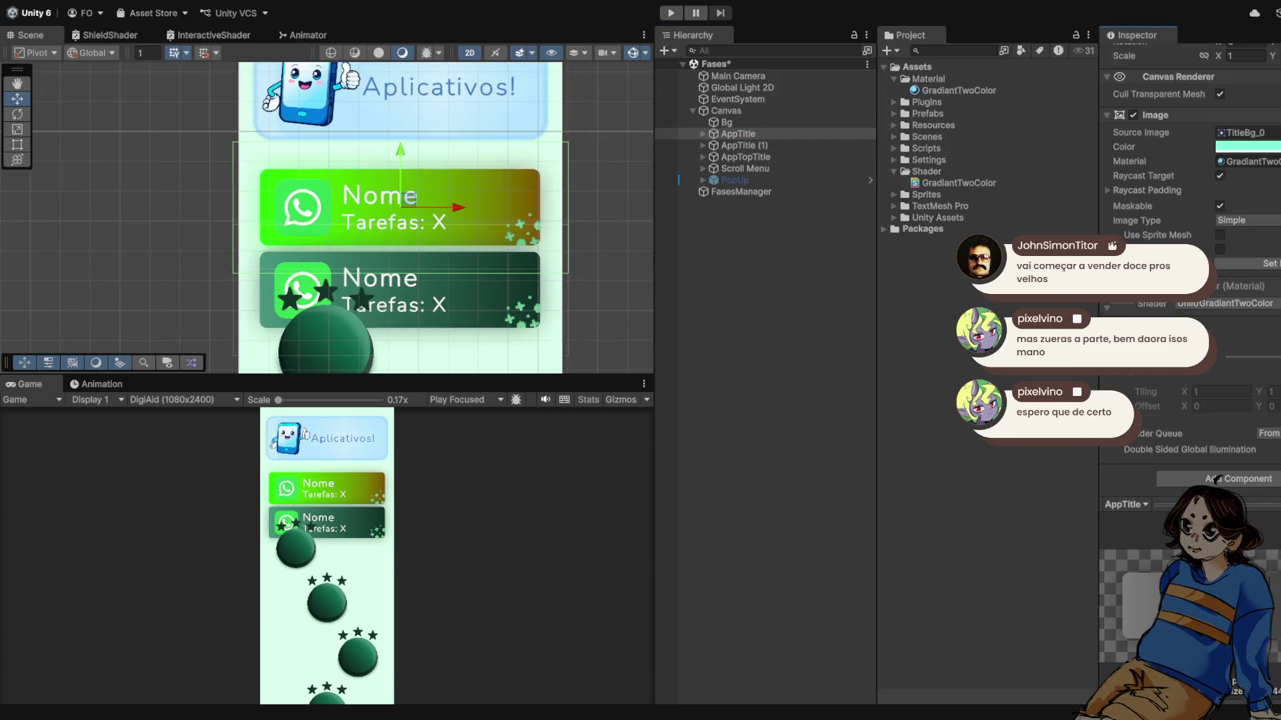
pyautogui.scroll(3, 395, 289)
pyautogui.scroll(-2, 445, 280)
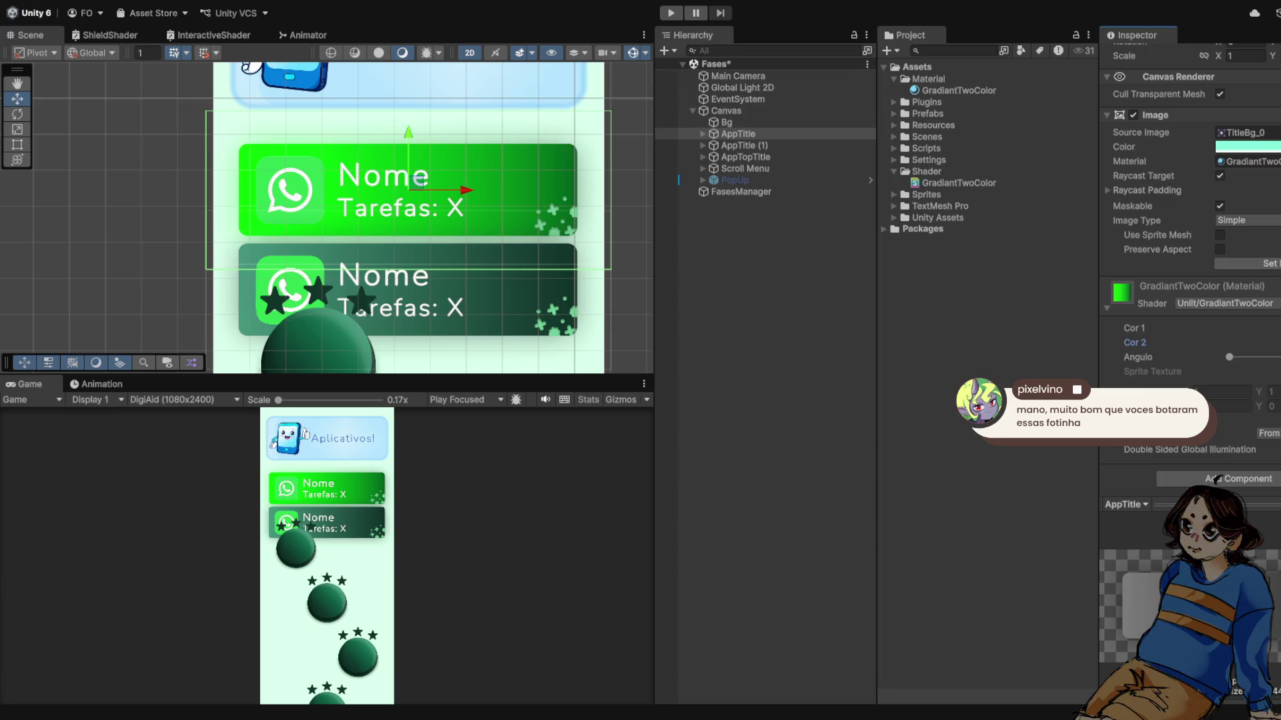
# - Undo the bright green colour and expand AppTitle to list Nome, Tarefas, AppLogo and Detail
pyautogui.hotkey('ctrl', 'z')
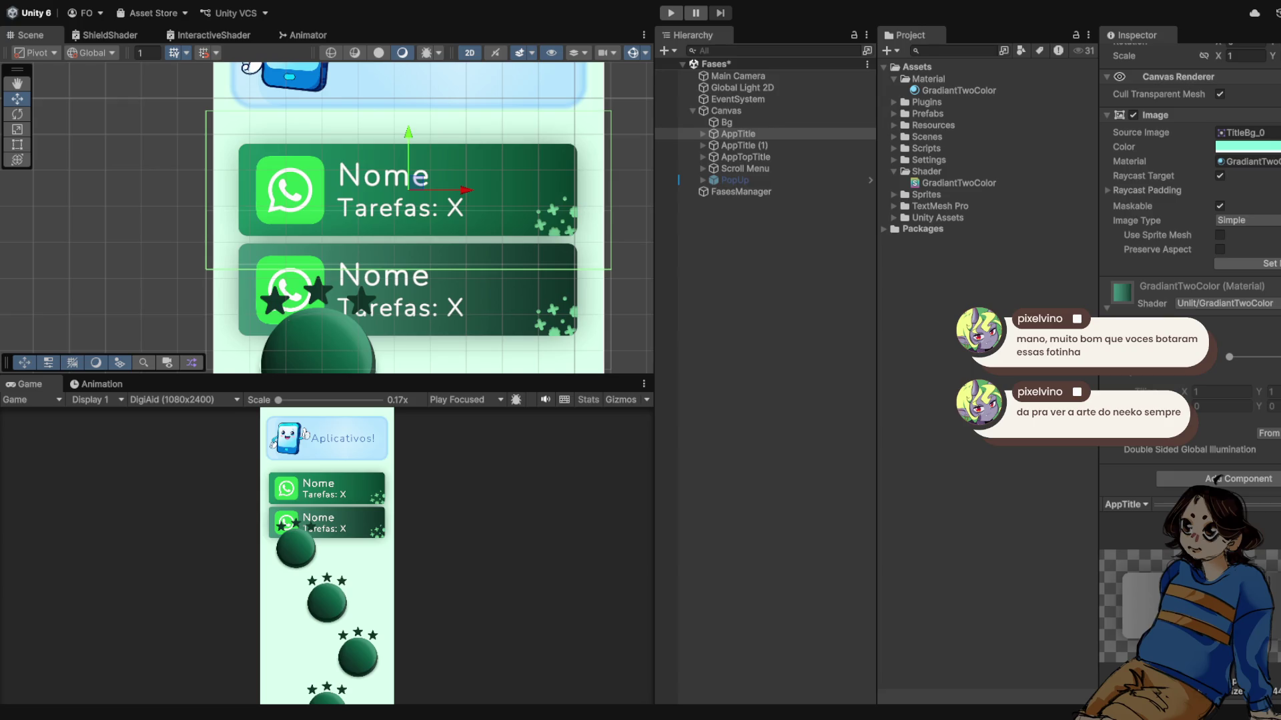
pyautogui.scroll(-5, 467, 220)
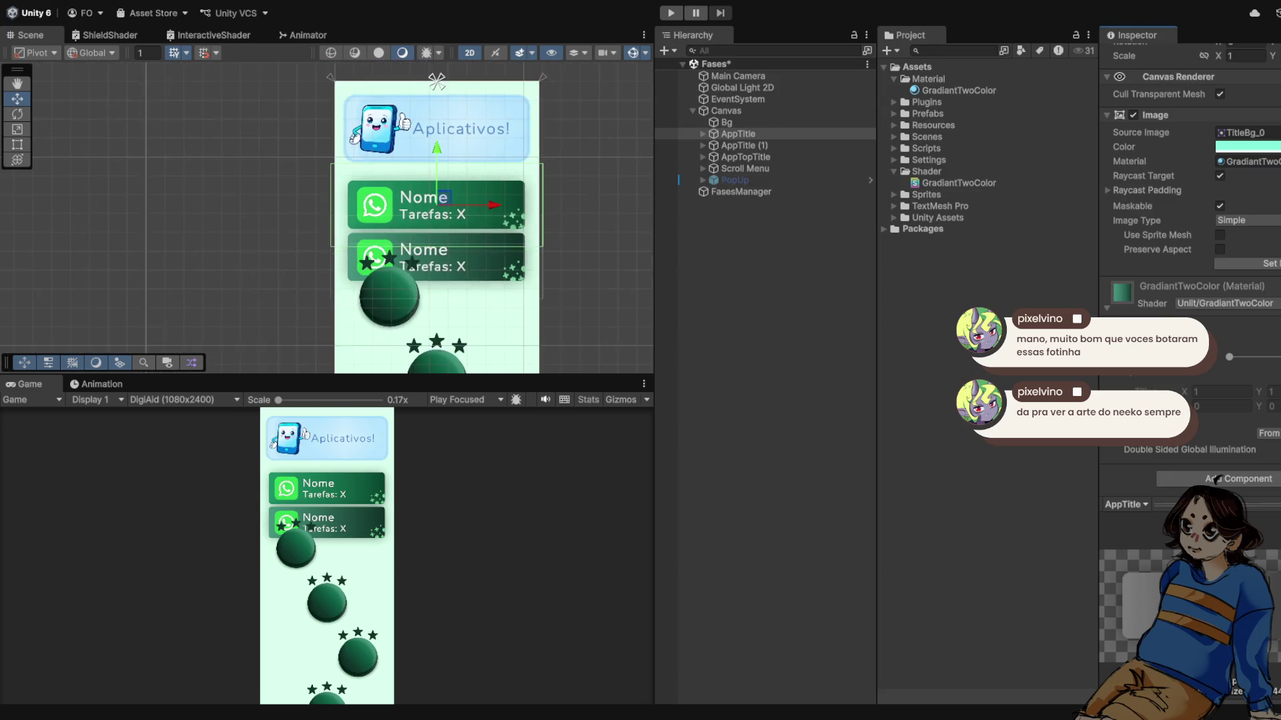
pyautogui.scroll(3, 441, 204)
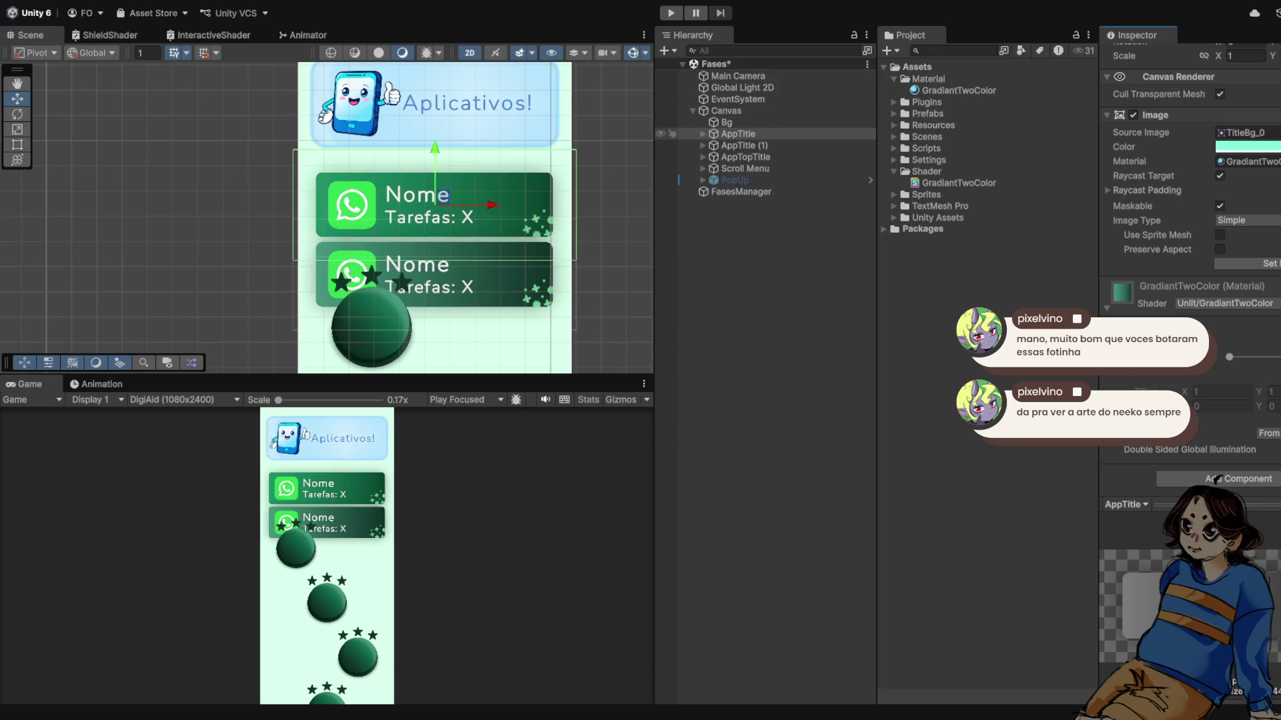
pyautogui.click(702, 134)
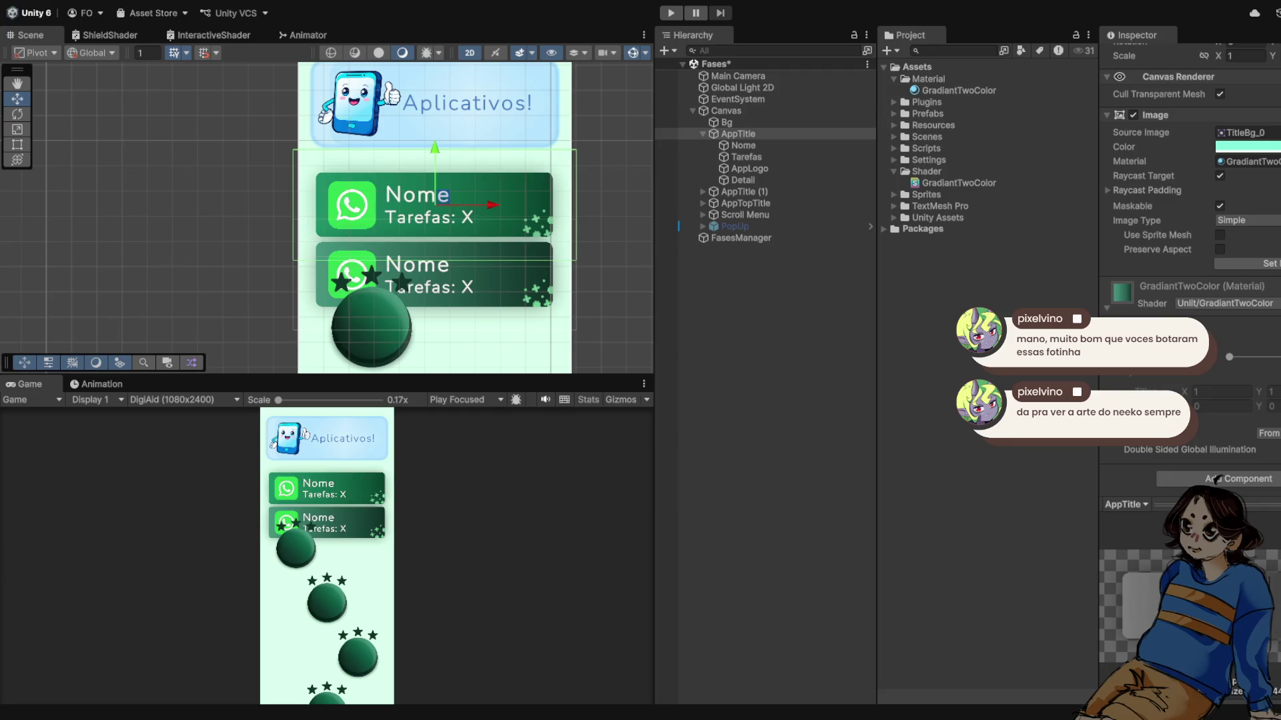
# - Preview Image 13_0, popup_0, Mask group and image 8_0 on the card, then revert to TitleBg_0
pyautogui.press('Down')
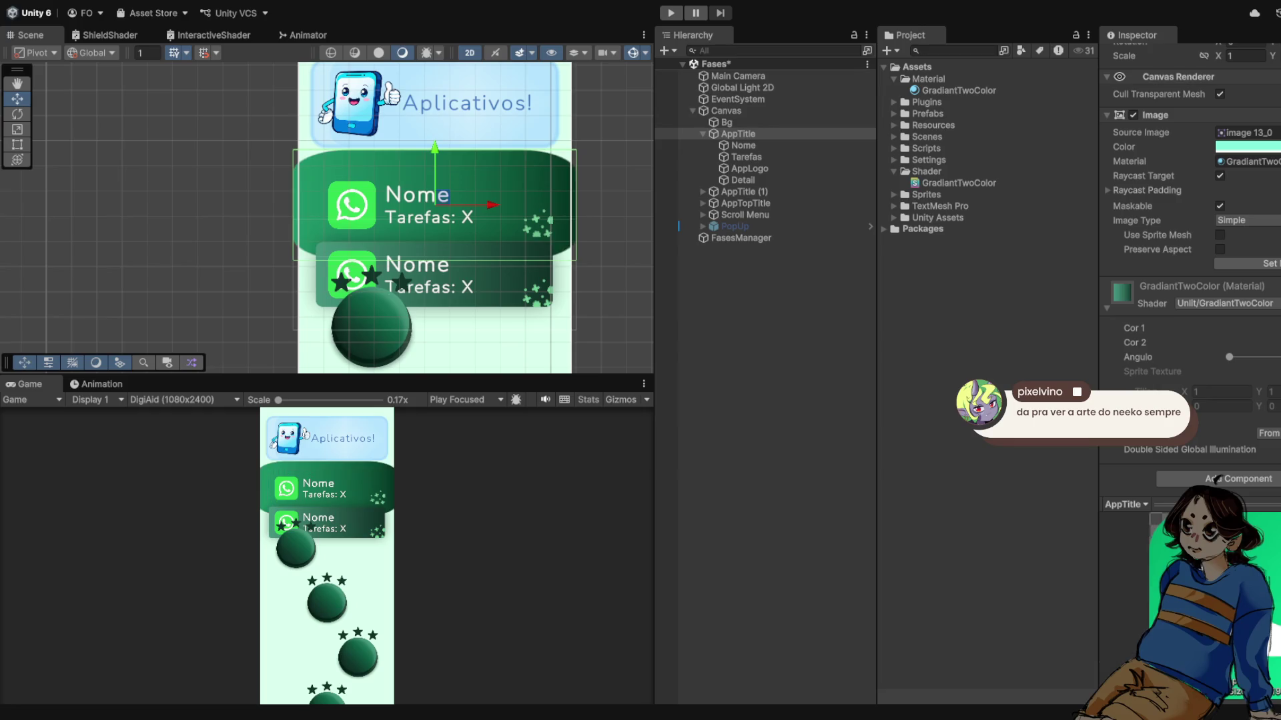
pyautogui.press('Down')
pyautogui.press('Down')
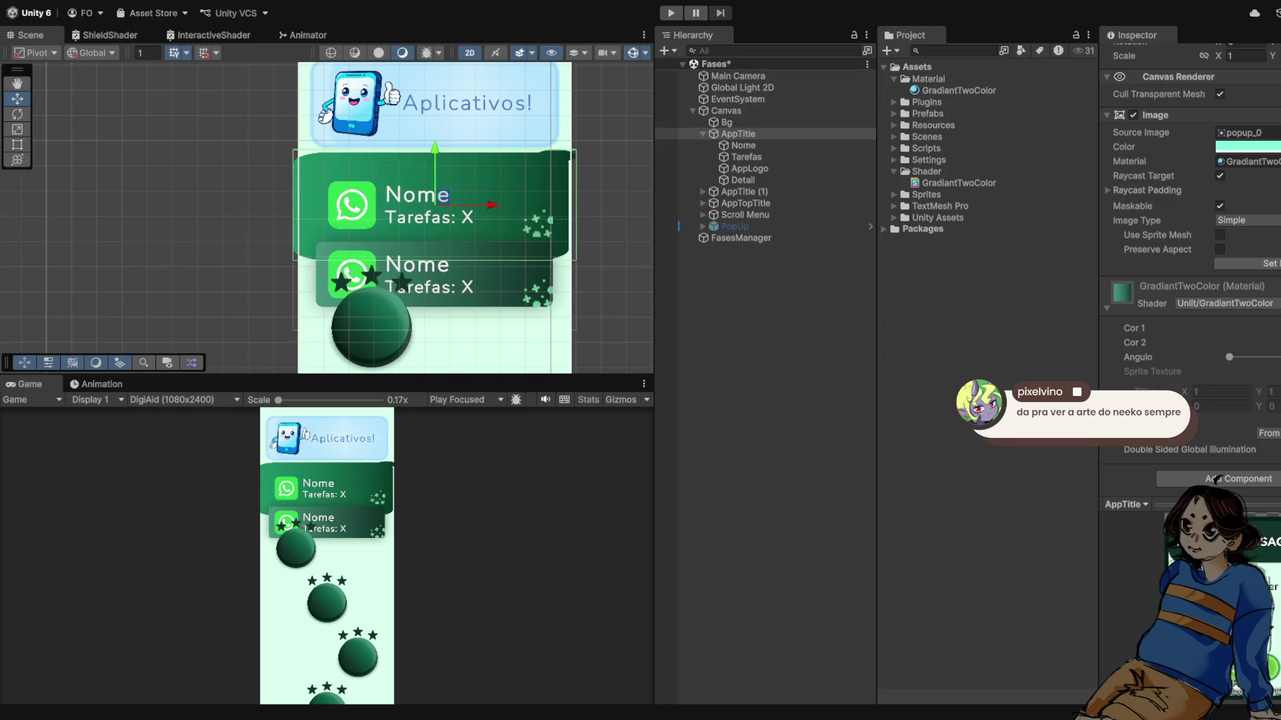
pyautogui.press('Down')
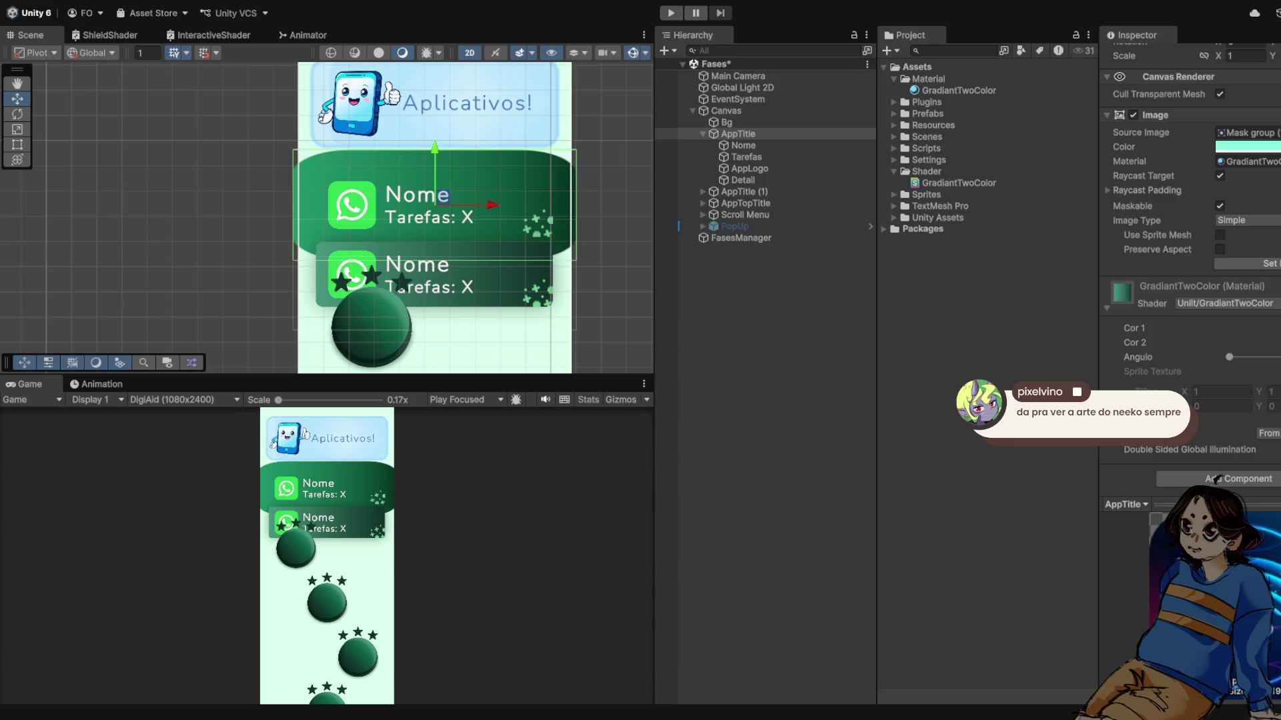
pyautogui.press('Down')
pyautogui.press('Down')
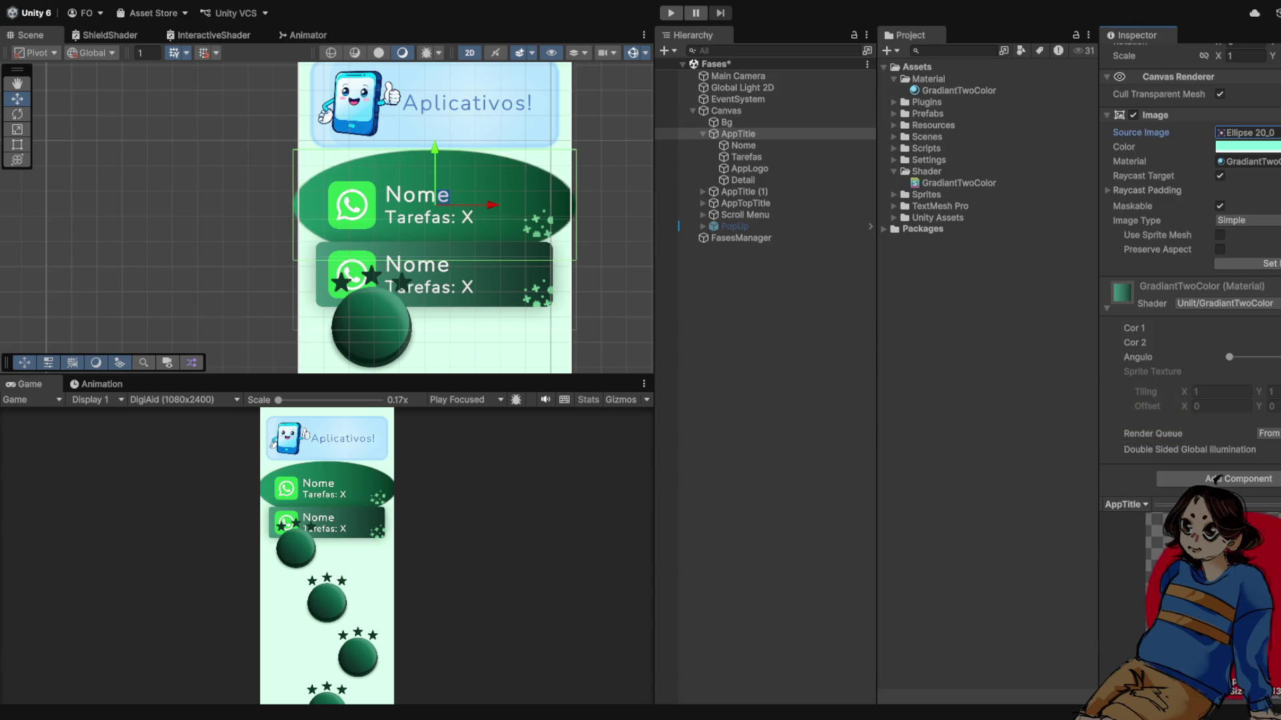
pyautogui.press('Escape')
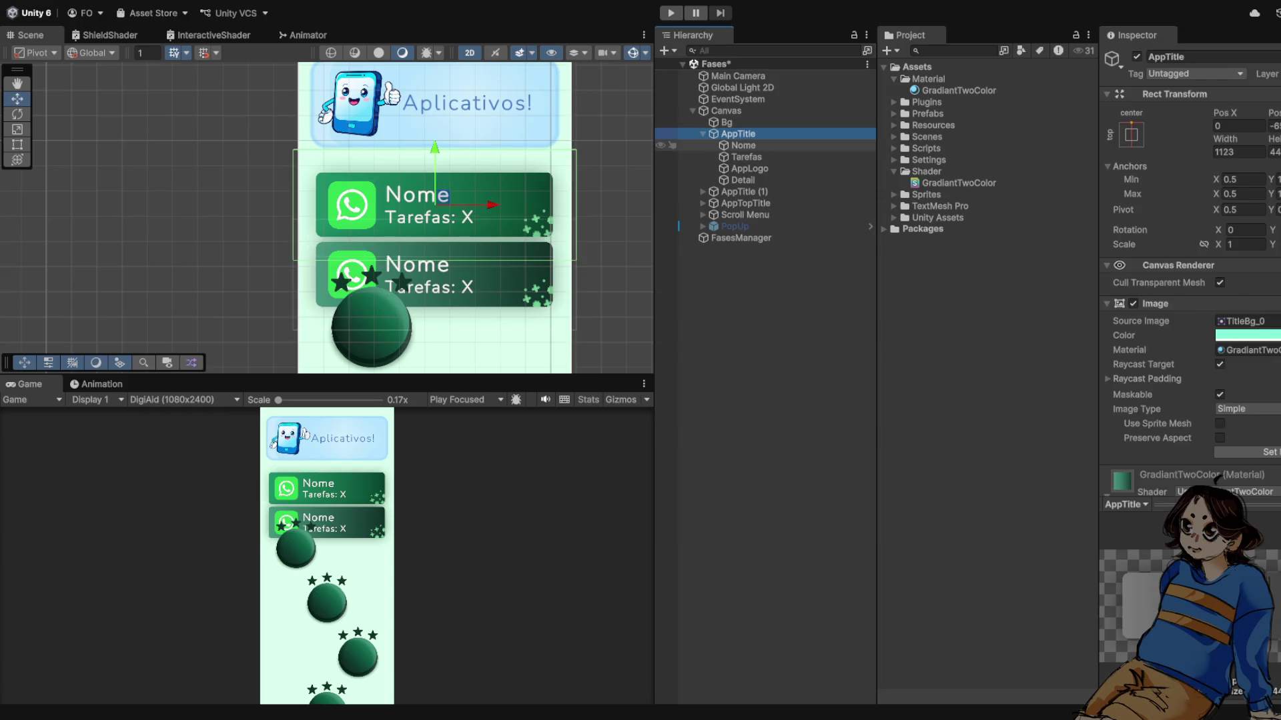
pyautogui.scroll(-3, 1191, 267)
pyautogui.moveTo(1229, 418); pyautogui.dragTo(1278, 418)
pyautogui.hotkey('ctrl', 'z')
pyautogui.scroll(4, 391, 257)
pyautogui.scroll(-1, 401, 238)
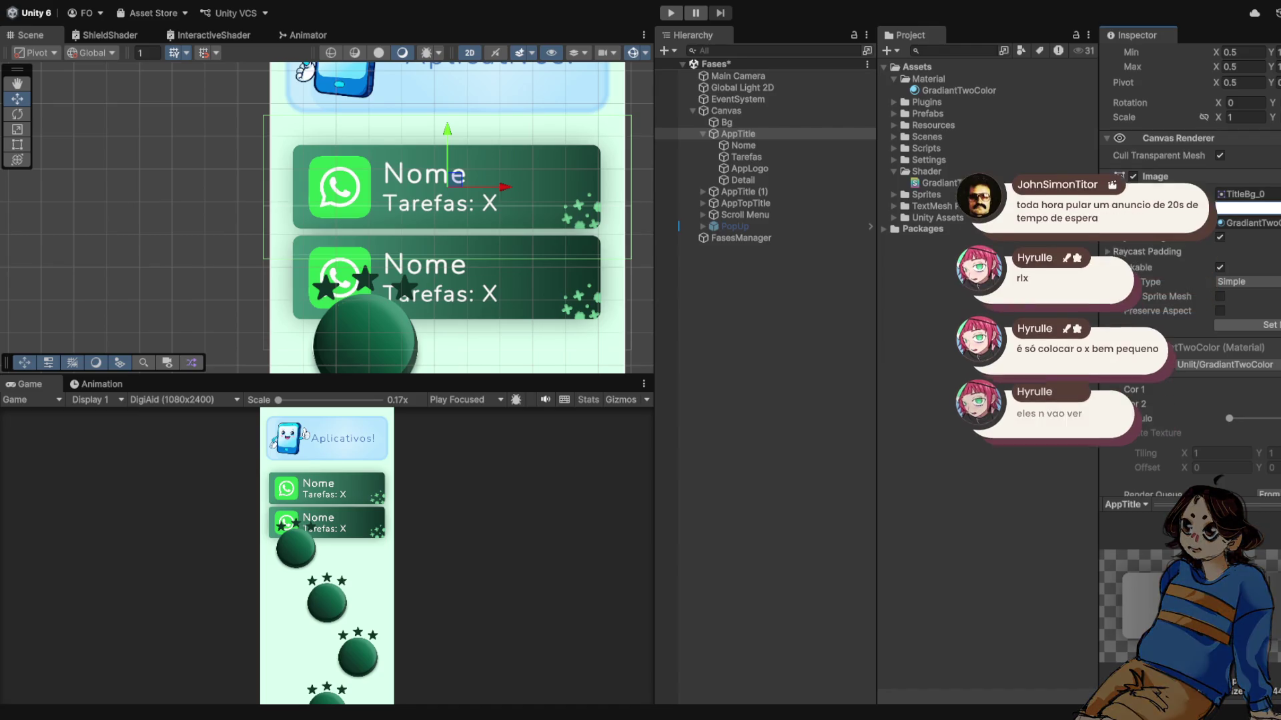
pyautogui.scroll(-6, 516, 191)
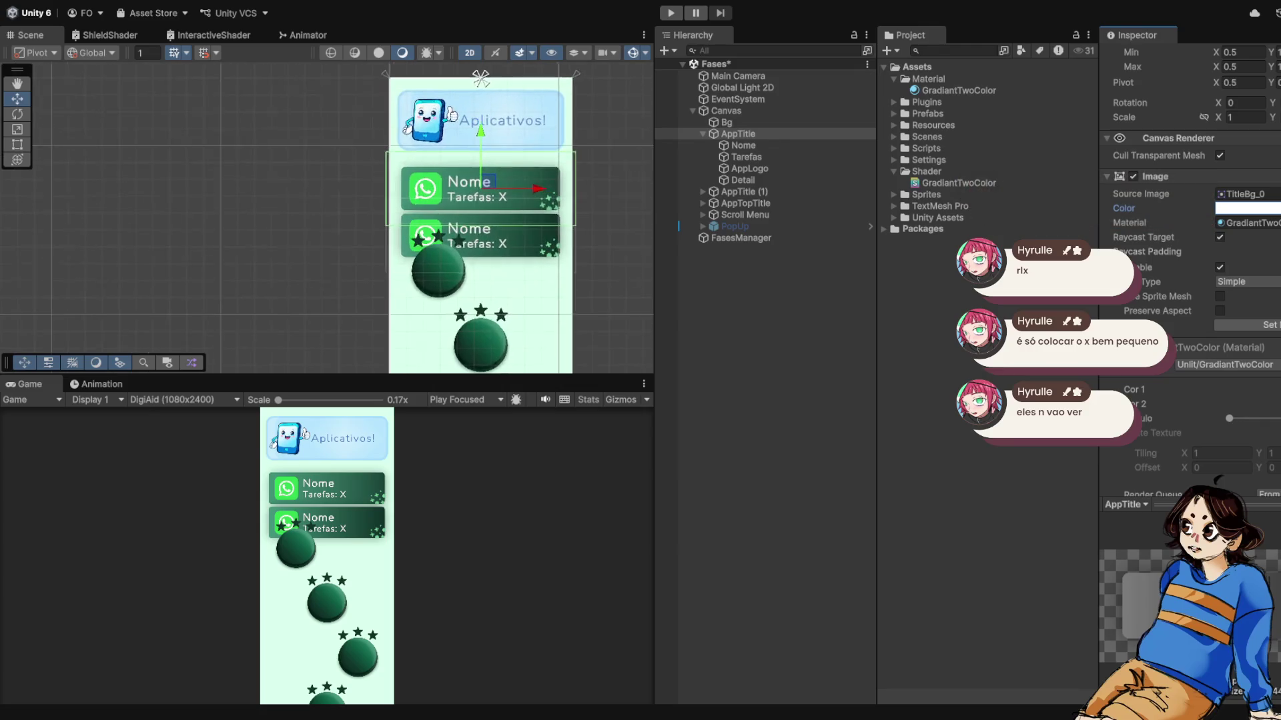
pyautogui.scroll(5, 530, 235)
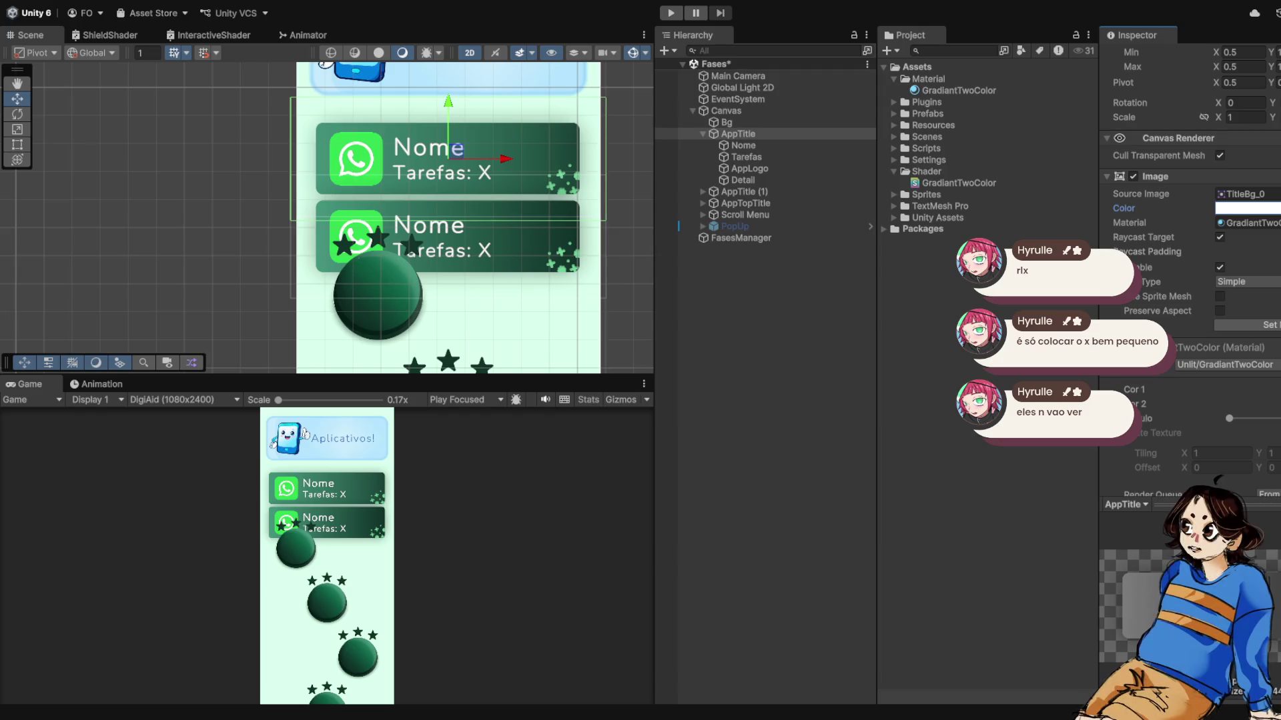
pyautogui.scroll(1, 438, 113)
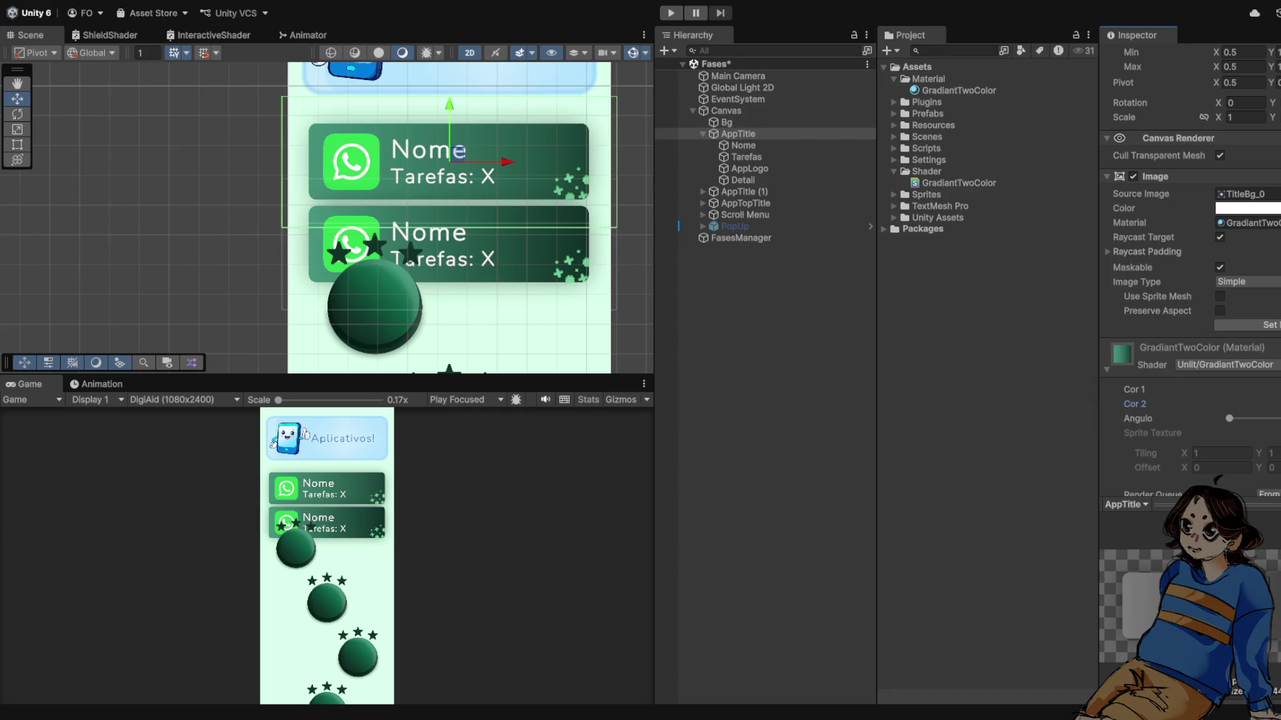
pyautogui.scroll(-2, 430, 256)
pyautogui.scroll(2, 401, 220)
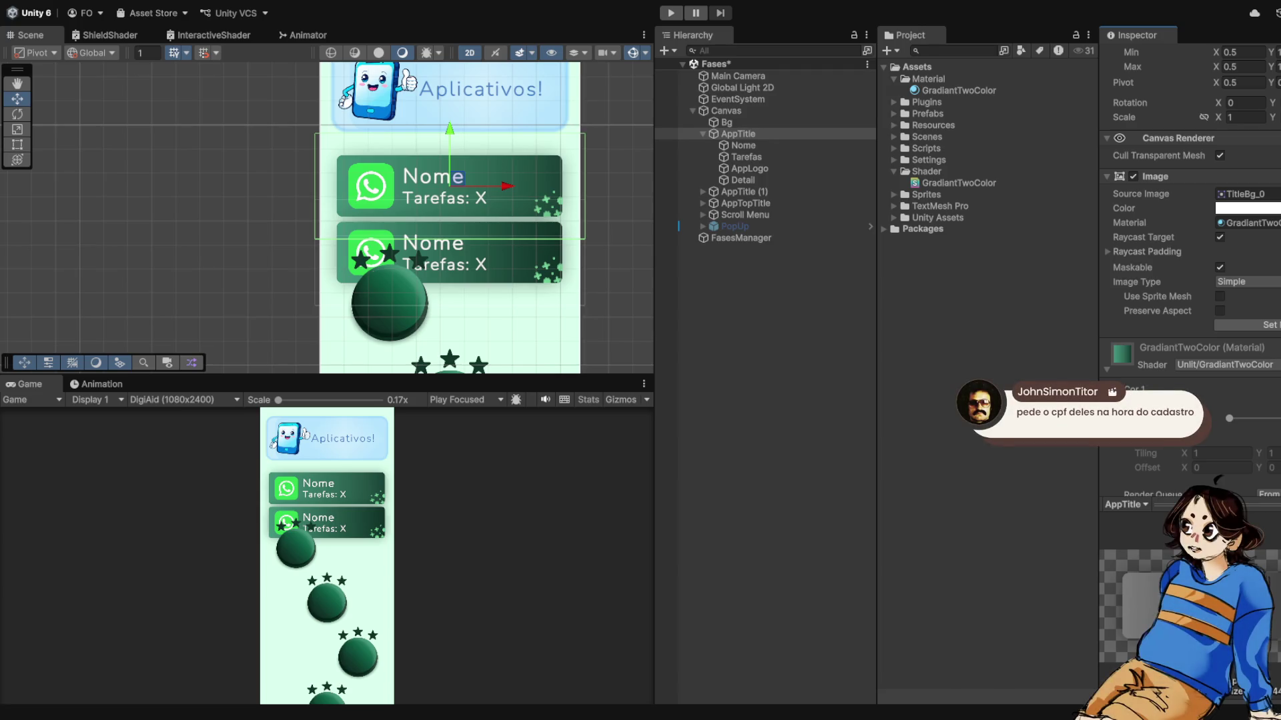
pyautogui.scroll(-2, 446, 67)
pyautogui.scroll(2, 446, 66)
pyautogui.scroll(-2, 445, 66)
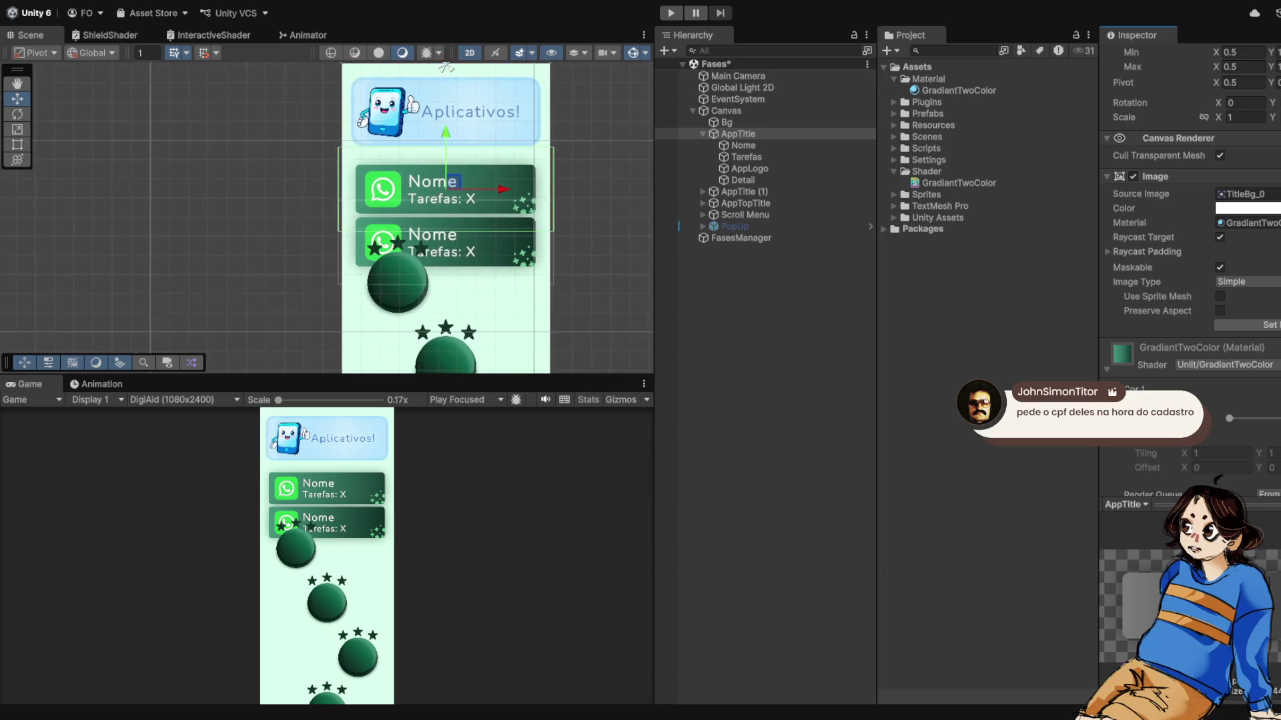
pyautogui.scroll(-2, 447, 73)
pyautogui.scroll(2, 447, 73)
pyautogui.click(742, 191)
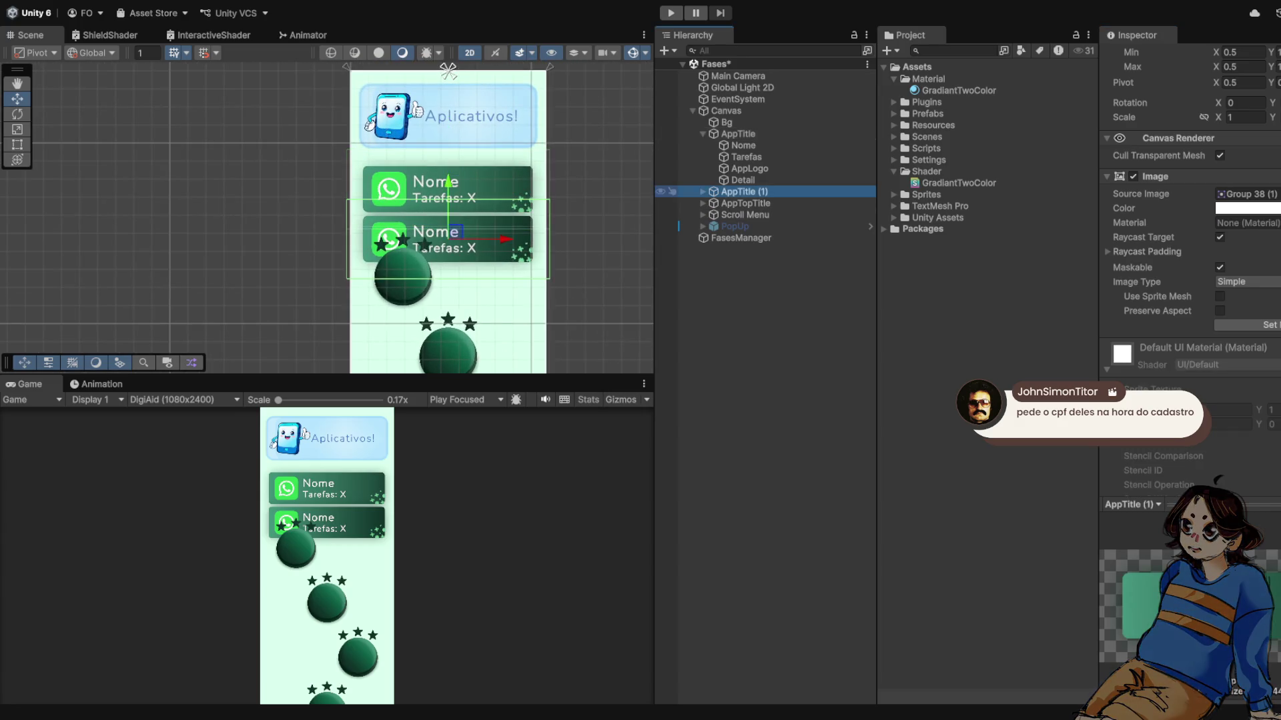
pyautogui.scroll(-1, 448, 220)
pyautogui.scroll(3, 448, 220)
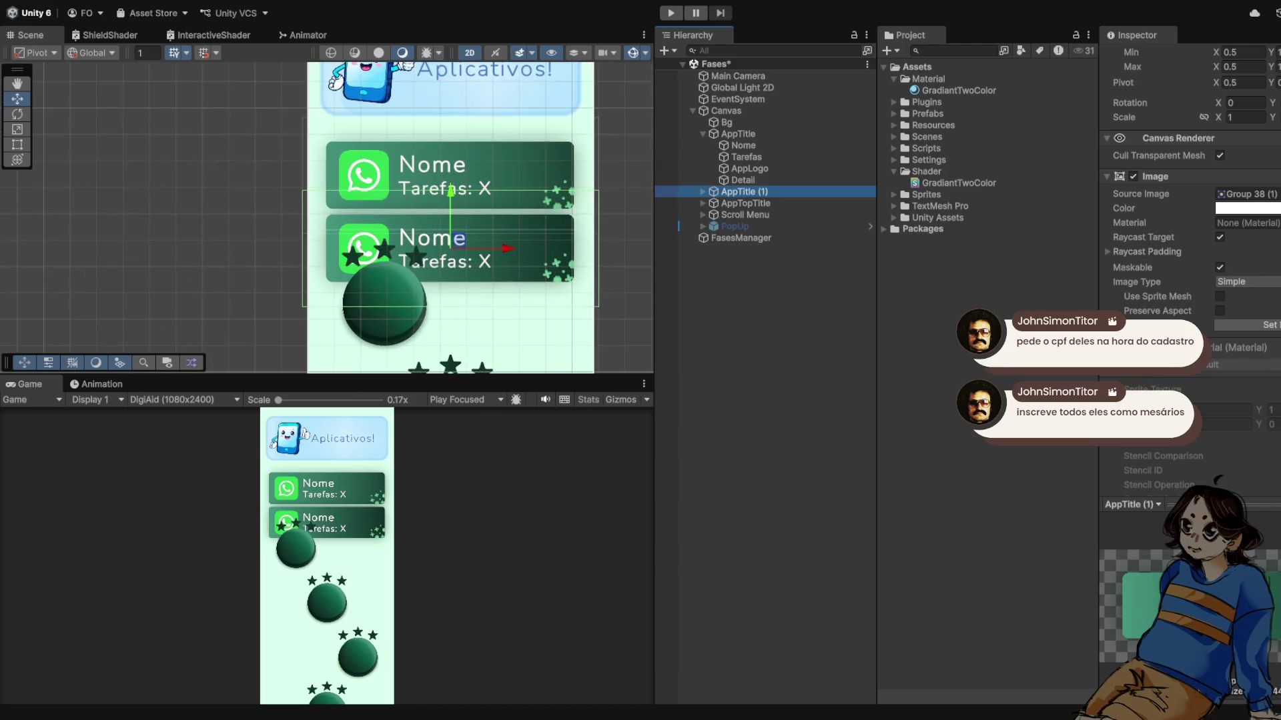
pyautogui.scroll(1, 450, 247)
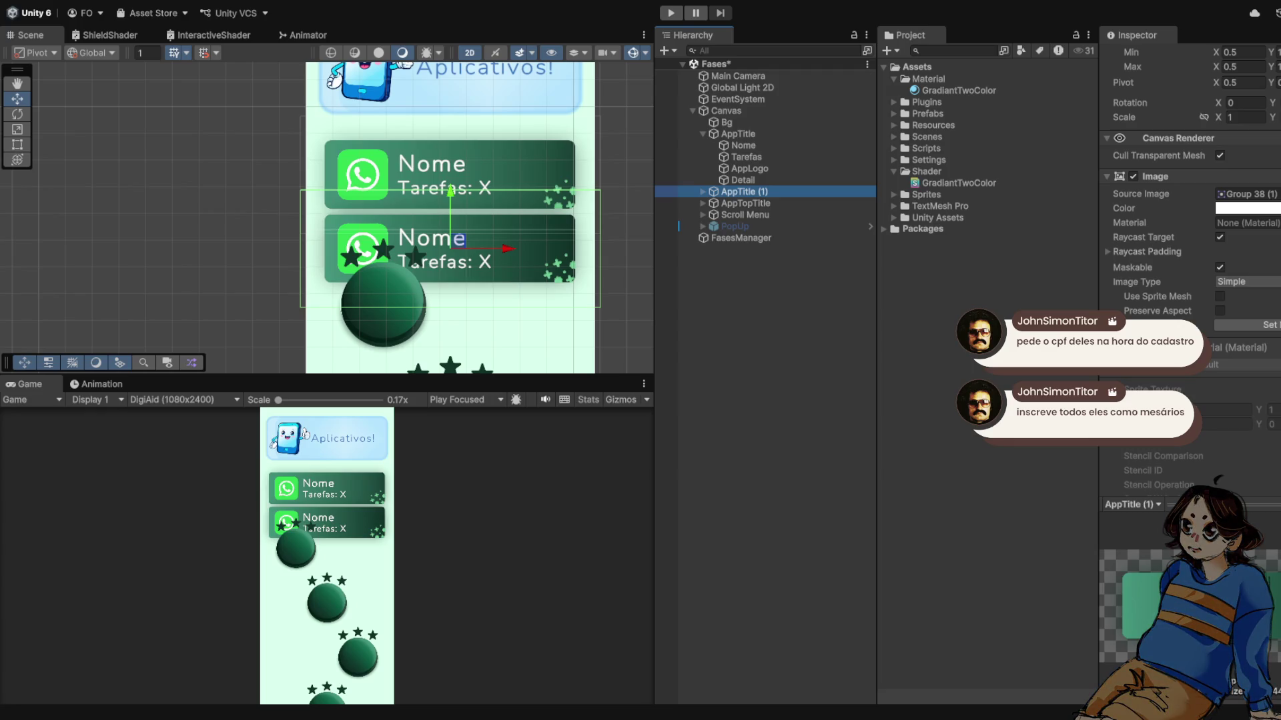
pyautogui.scroll(-5, 523, 223)
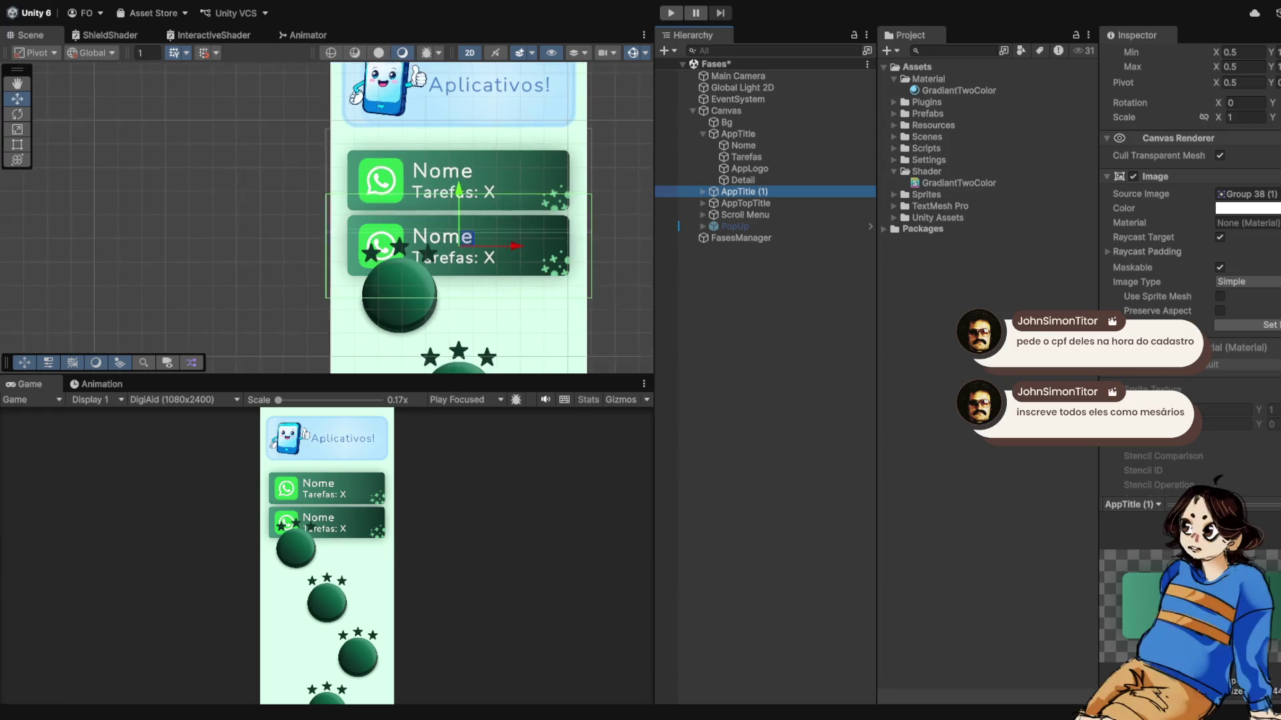
pyautogui.scroll(3, 522, 225)
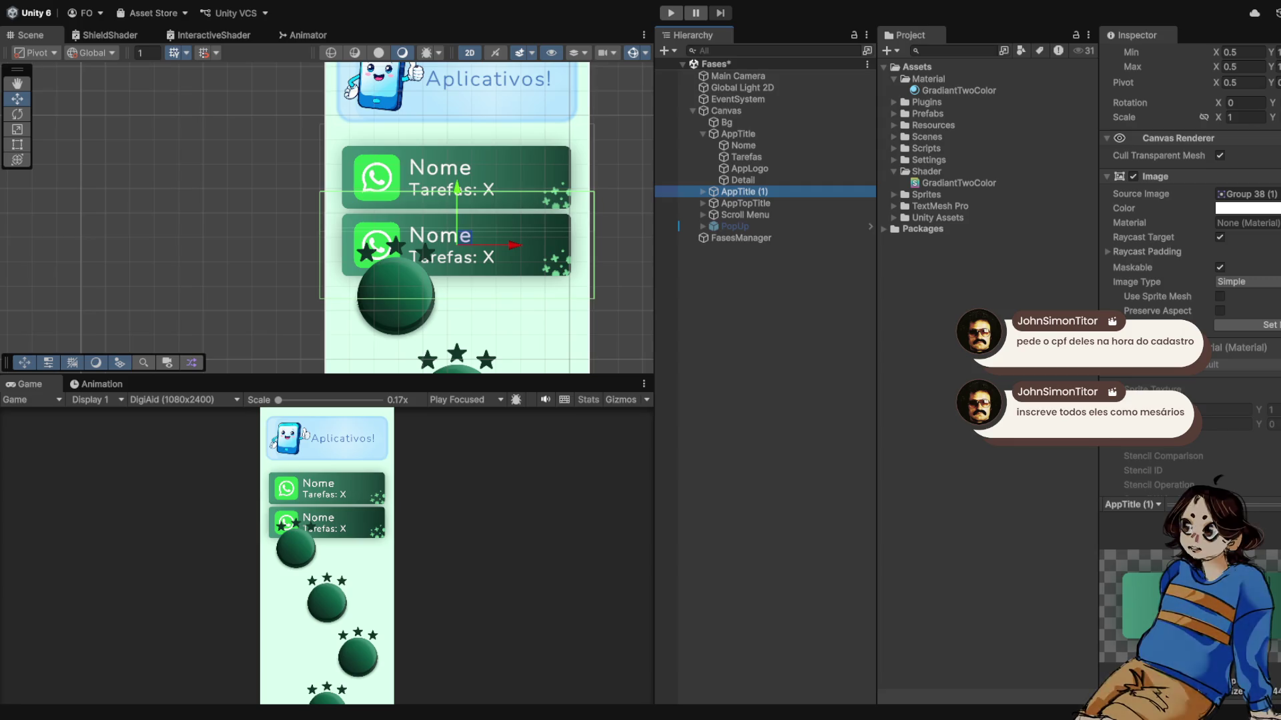
pyautogui.scroll(-4, 467, 227)
pyautogui.scroll(-2, 460, 227)
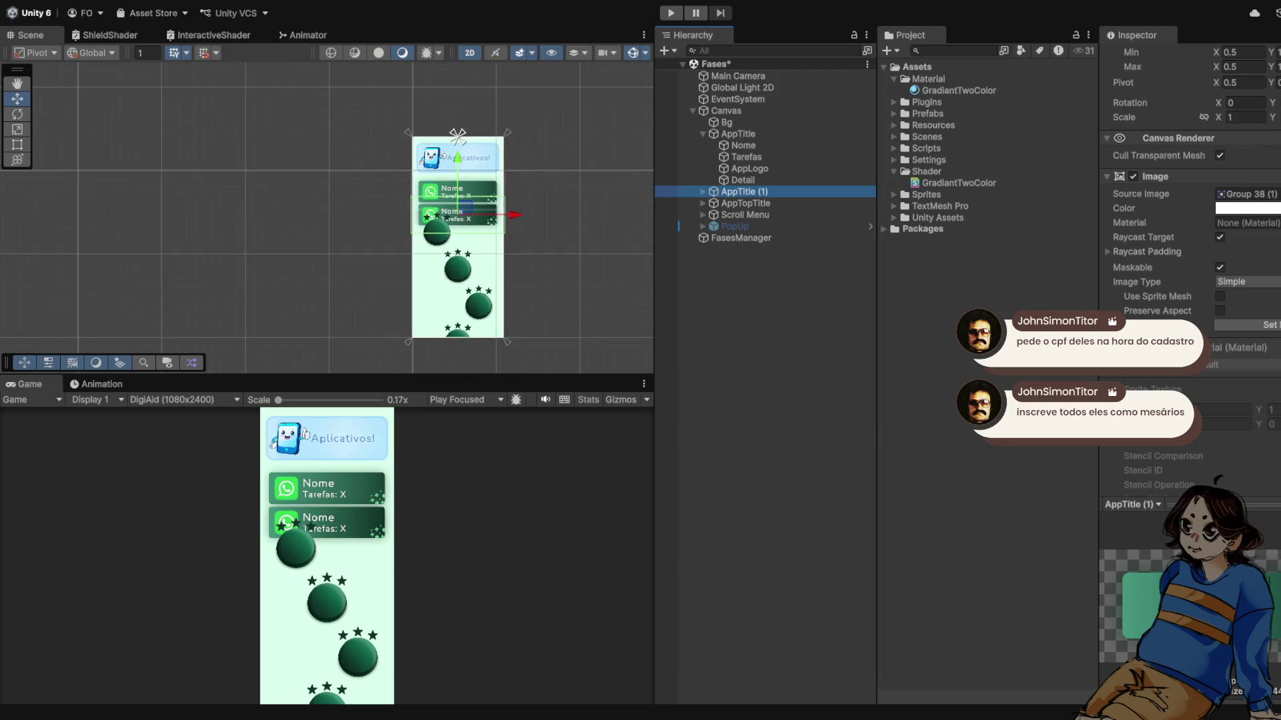
pyautogui.scroll(3, 460, 227)
pyautogui.scroll(1, 467, 216)
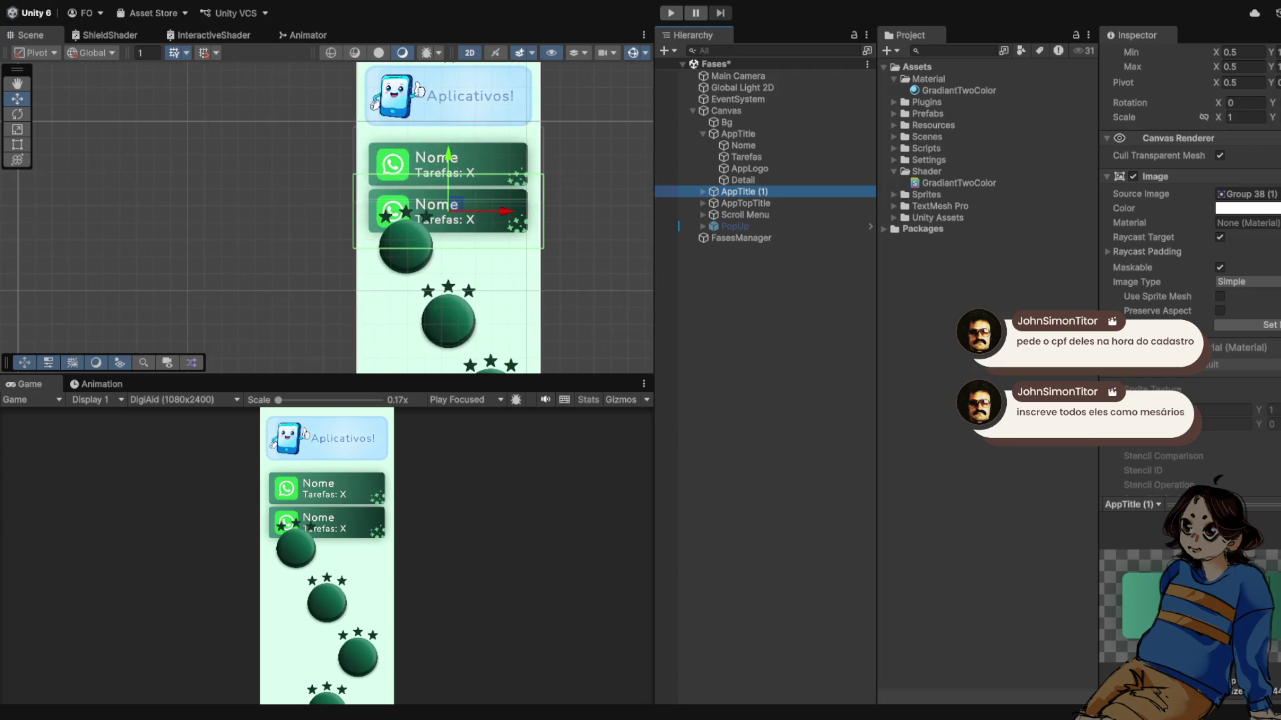
pyautogui.scroll(1, 467, 212)
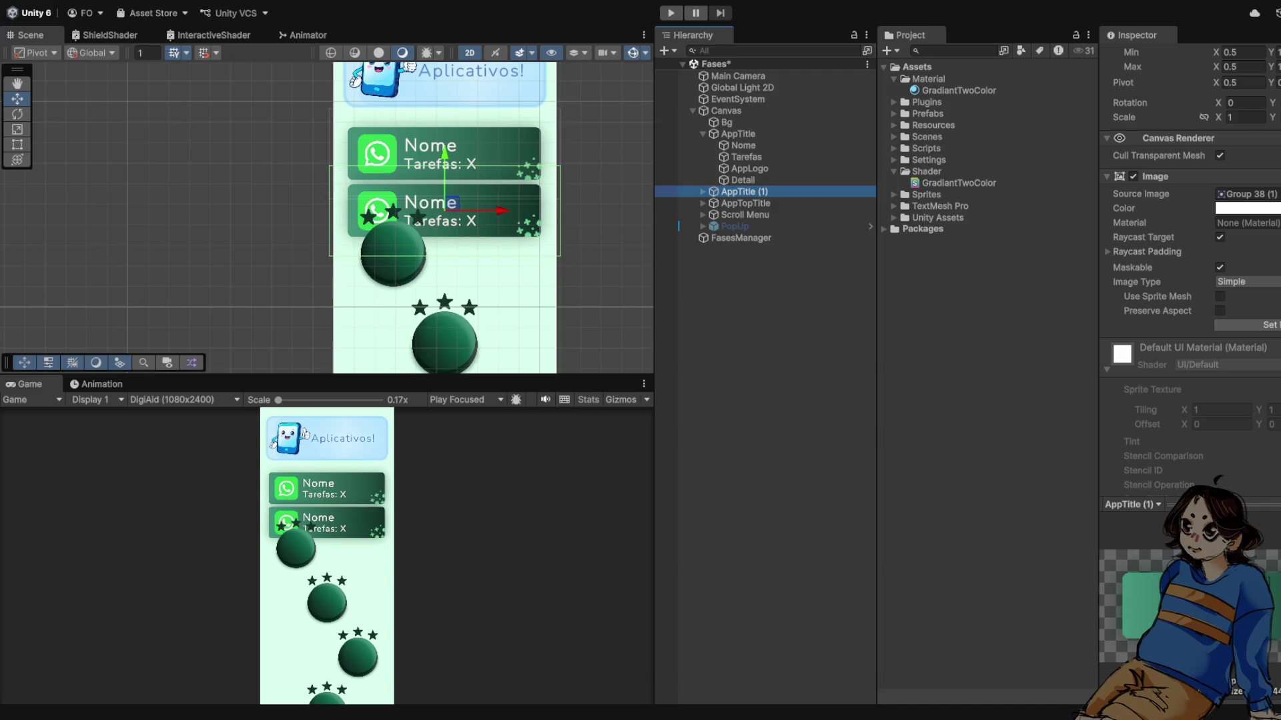
pyautogui.scroll(5, 482, 177)
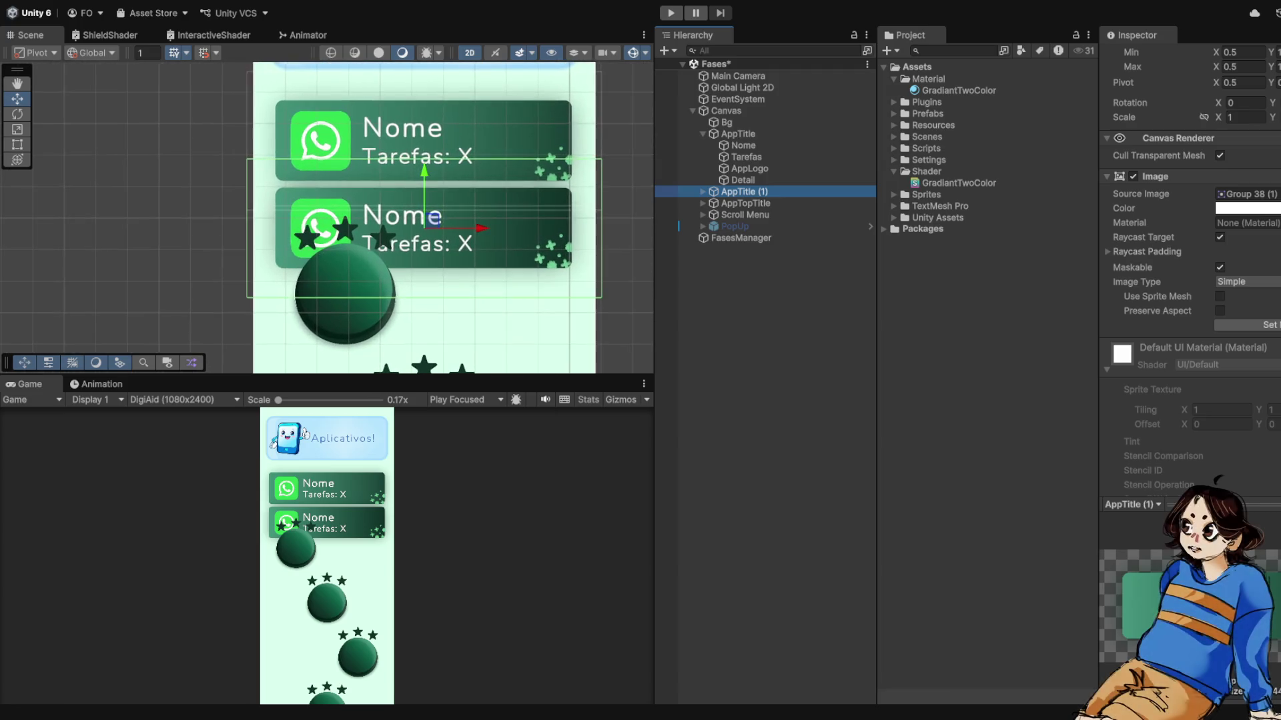
pyautogui.scroll(3, 550, 164)
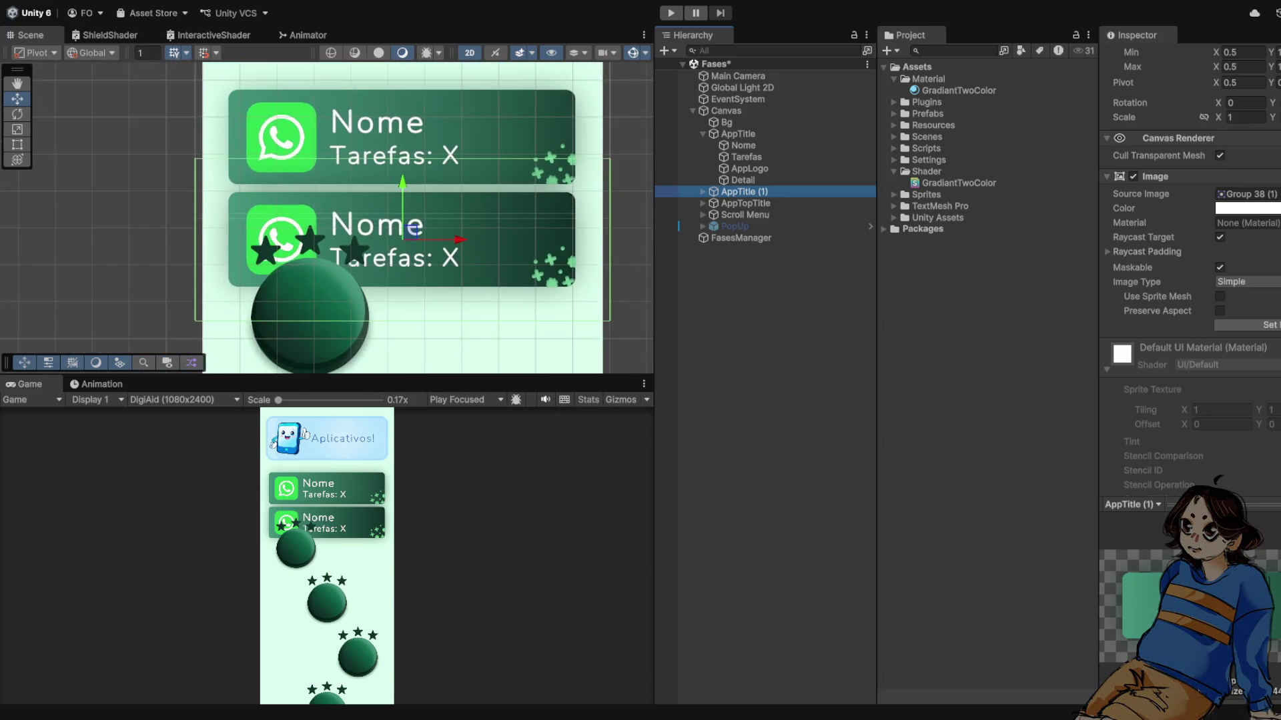
pyautogui.scroll(-5, 539, 226)
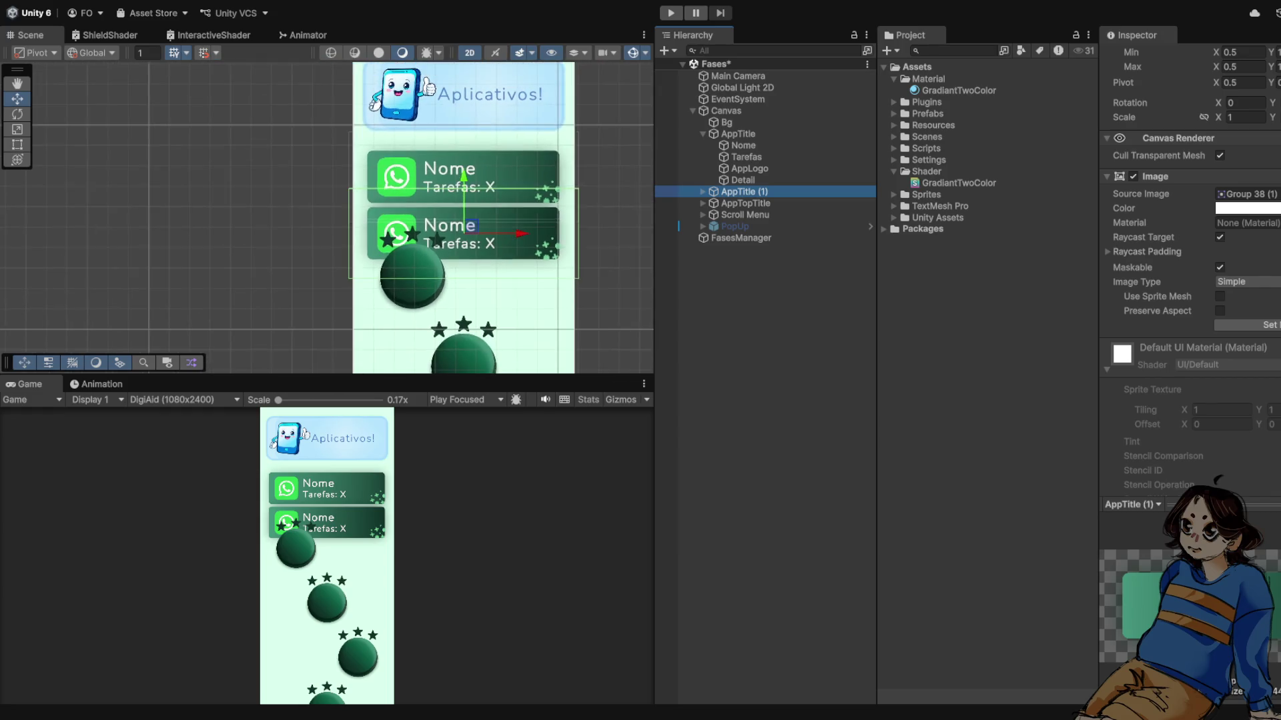
pyautogui.scroll(-3, 530, 218)
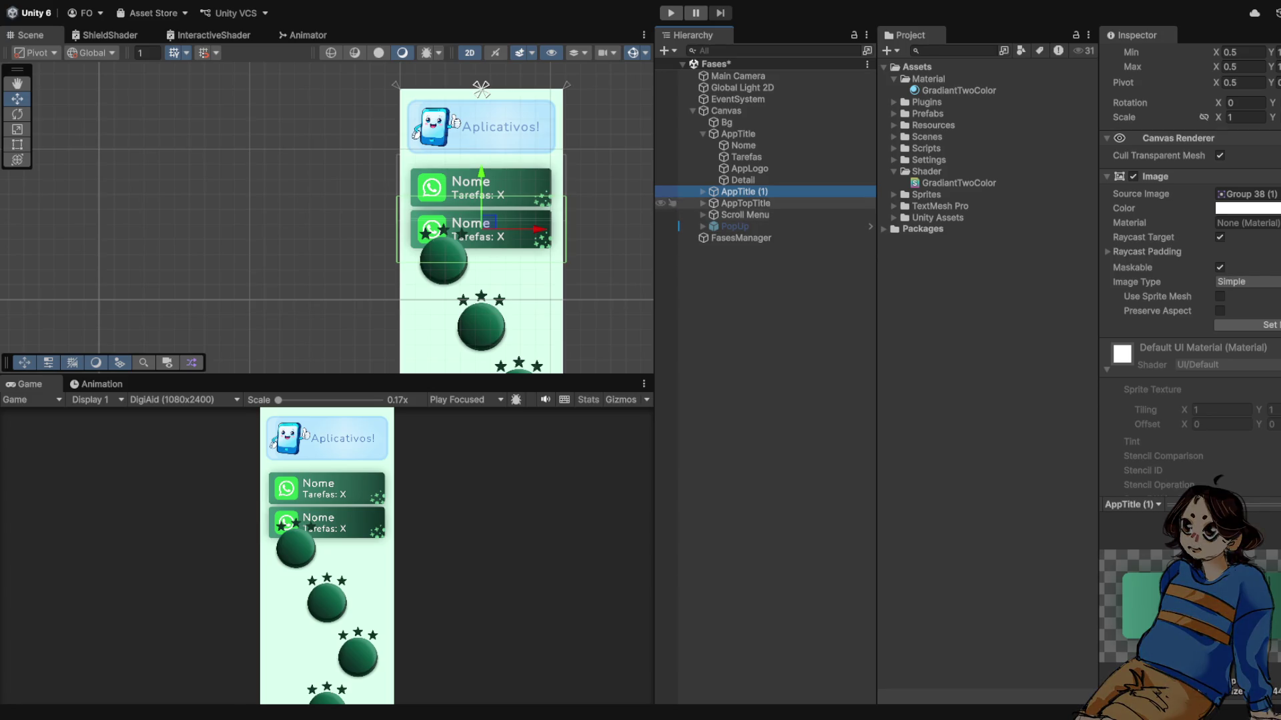
# - Delete the duplicate AppTitle (1) card and cycle through the remaining card's overlapping parts to Bg
pyautogui.press('Delete')
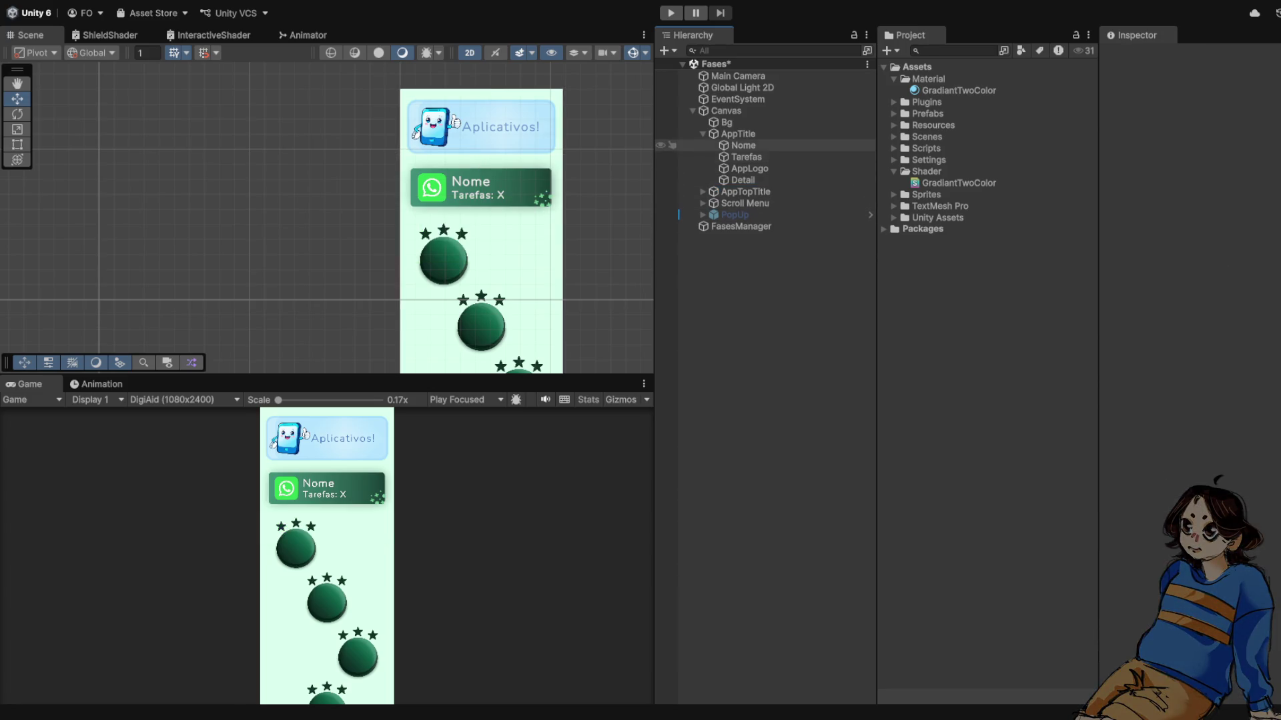
pyautogui.click(703, 134)
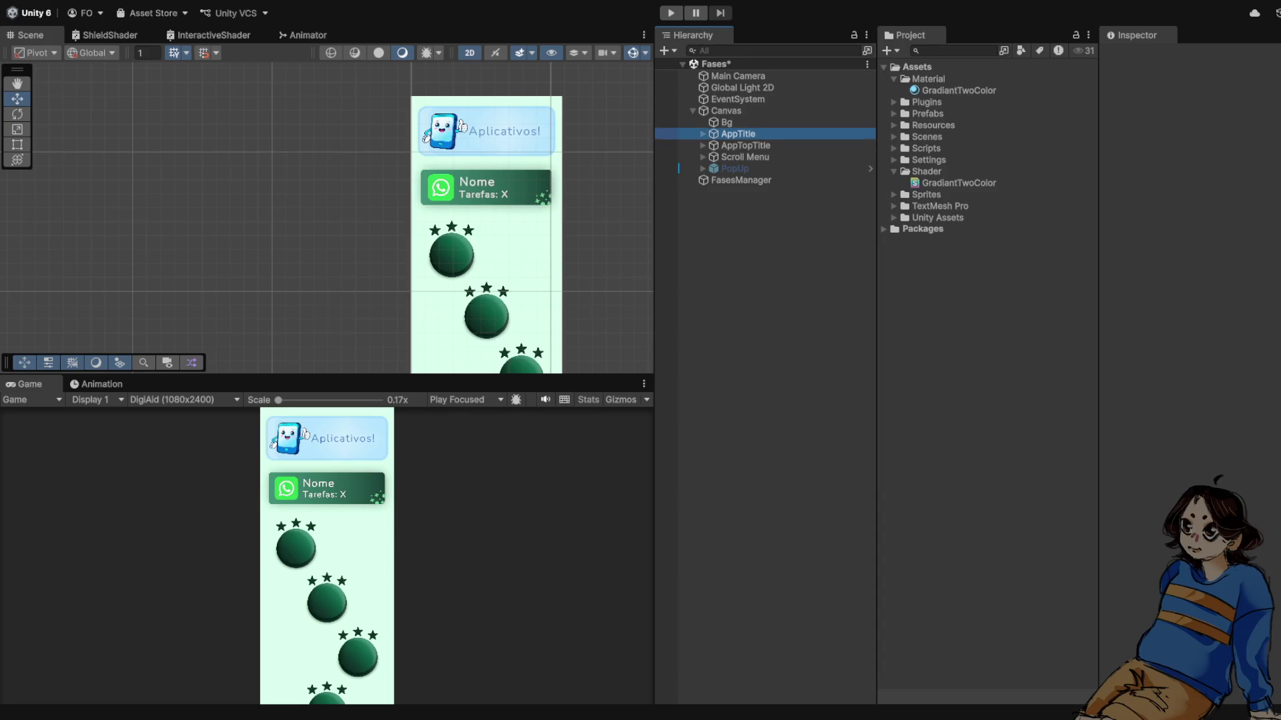
pyautogui.click(485, 188)
pyautogui.click(486, 187)
pyautogui.click(485, 187)
pyautogui.click(485, 187)
pyautogui.click(485, 187)
pyautogui.click(485, 187)
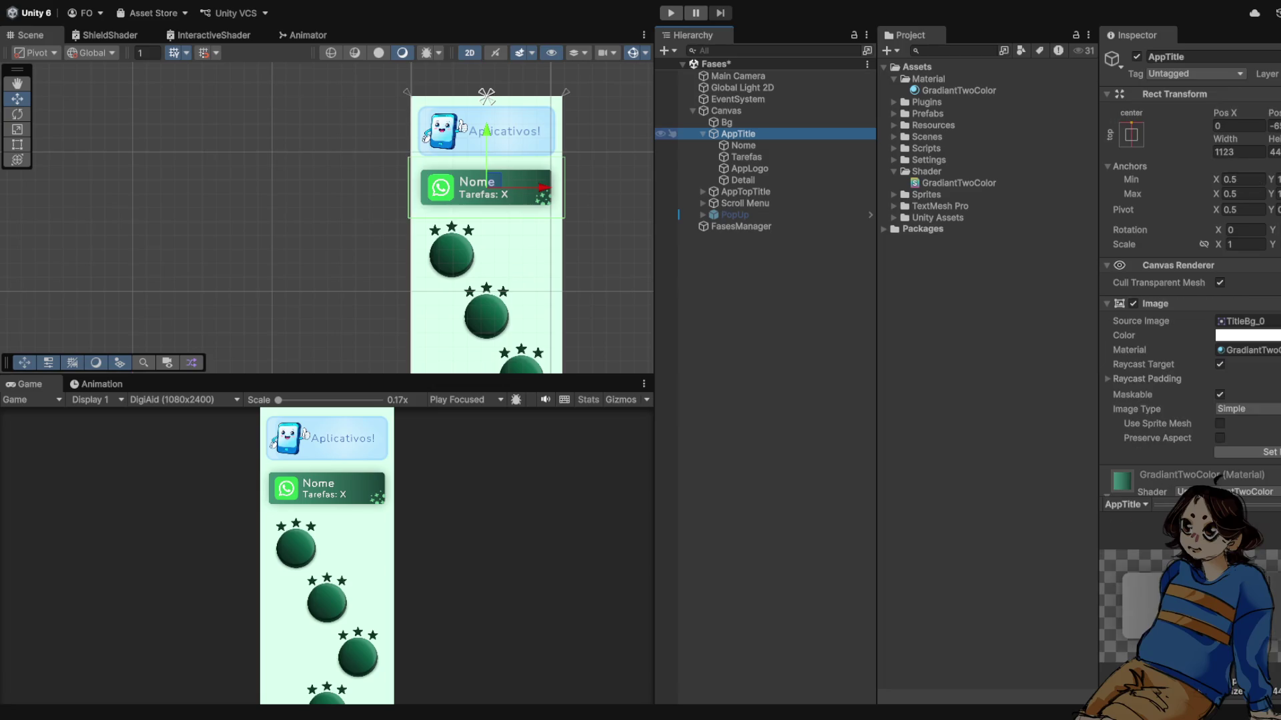
pyautogui.click(485, 188)
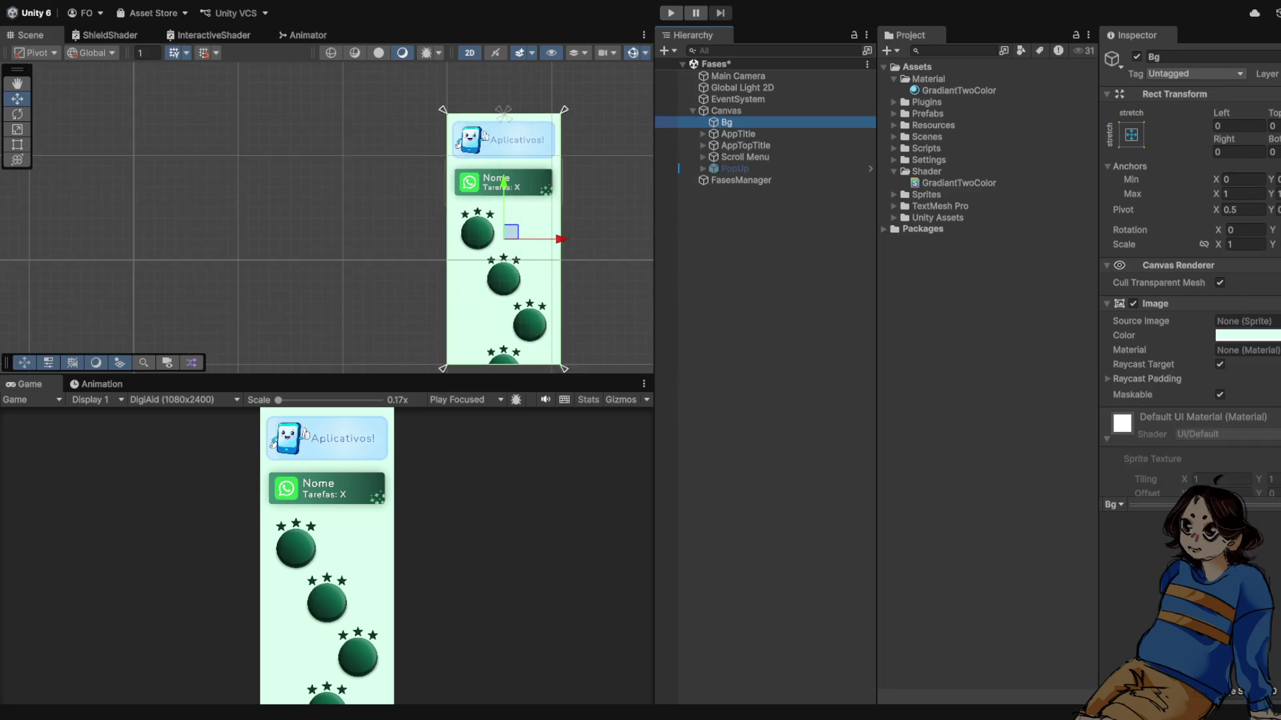
# - Expand Scroll Menu > Content > LevelButtonContainer > LevelButton and select ButtonShadow
pyautogui.scroll(2, 517, 367)
pyautogui.click(745, 157)
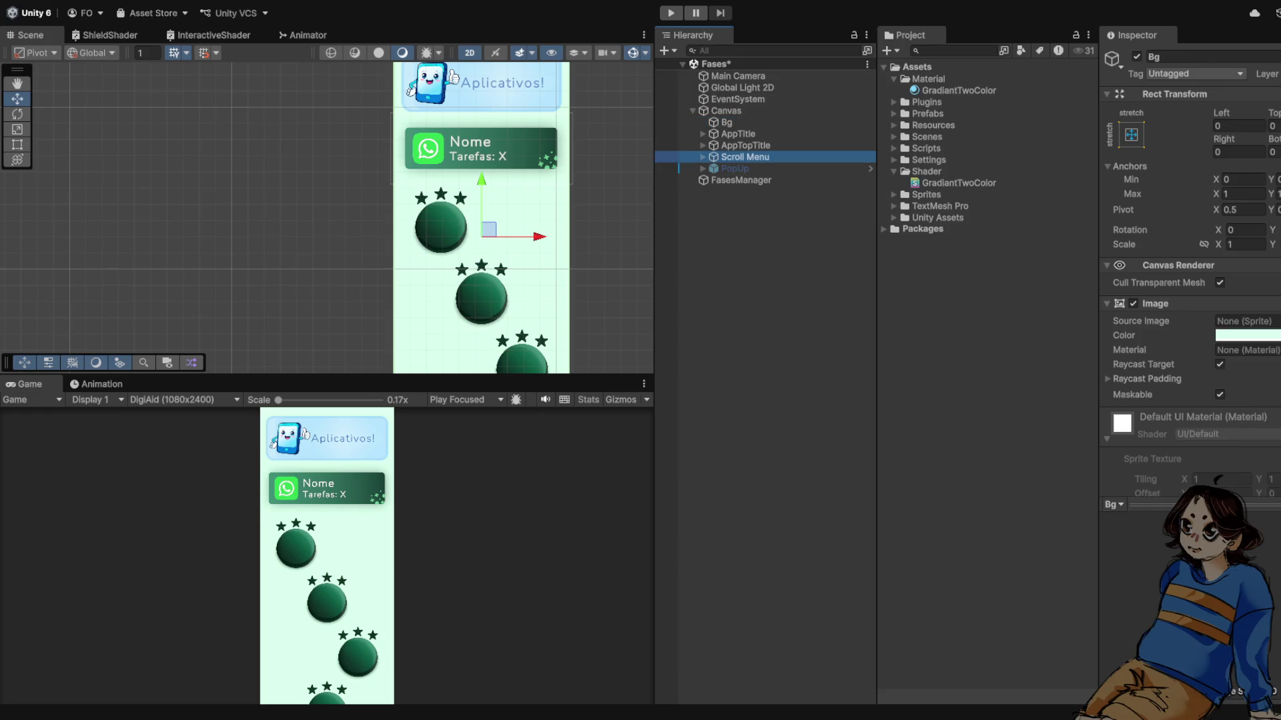
pyautogui.click(702, 156)
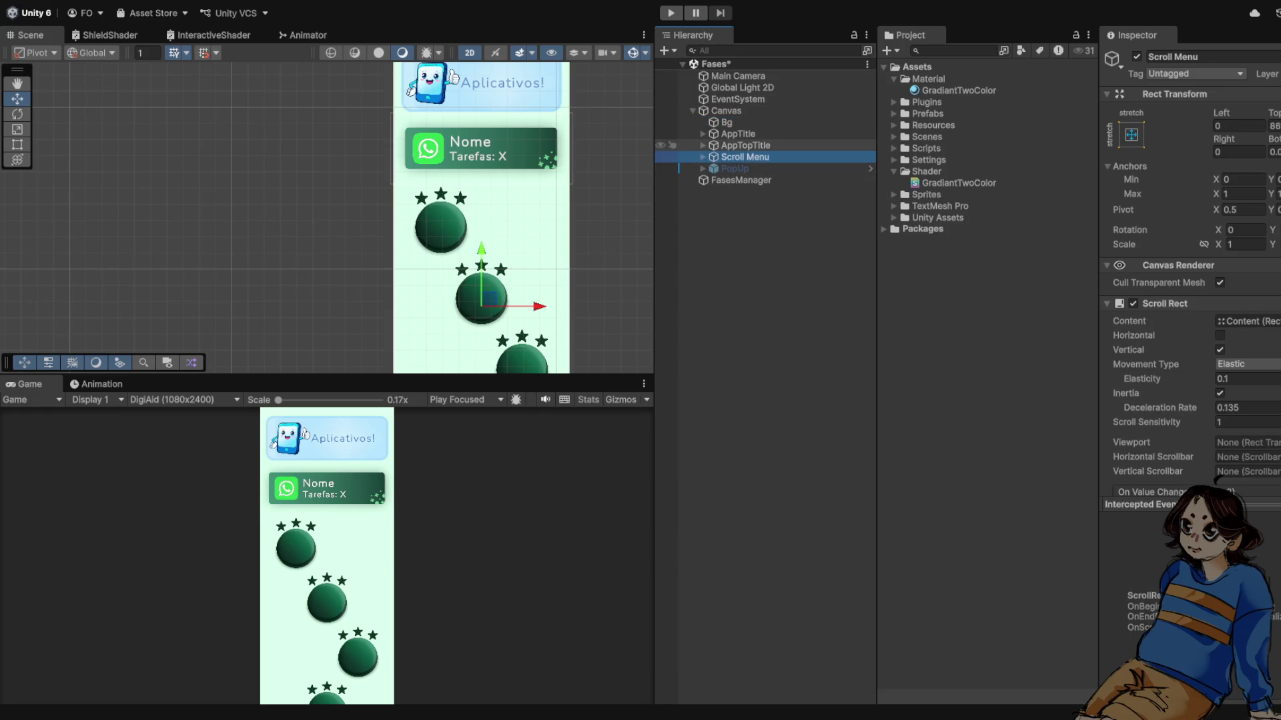
pyautogui.click(712, 168)
pyautogui.click(785, 180)
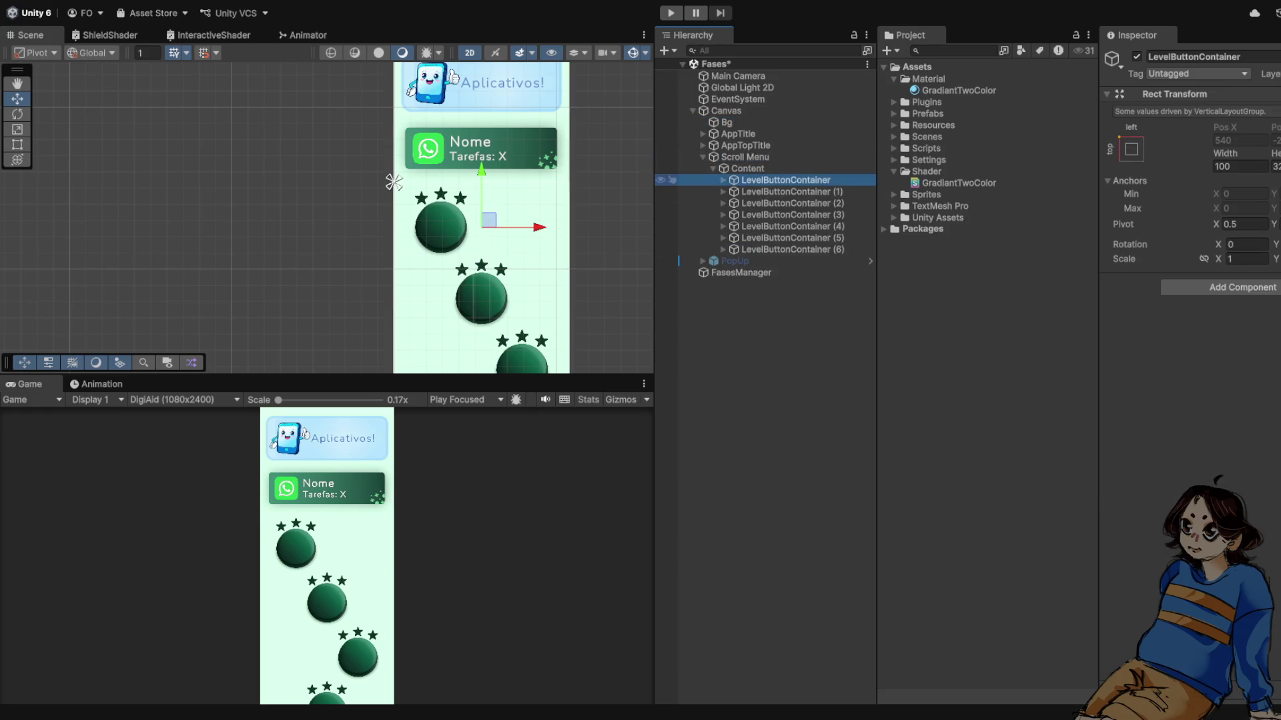
pyautogui.click(723, 180)
pyautogui.click(775, 192)
pyautogui.click(733, 192)
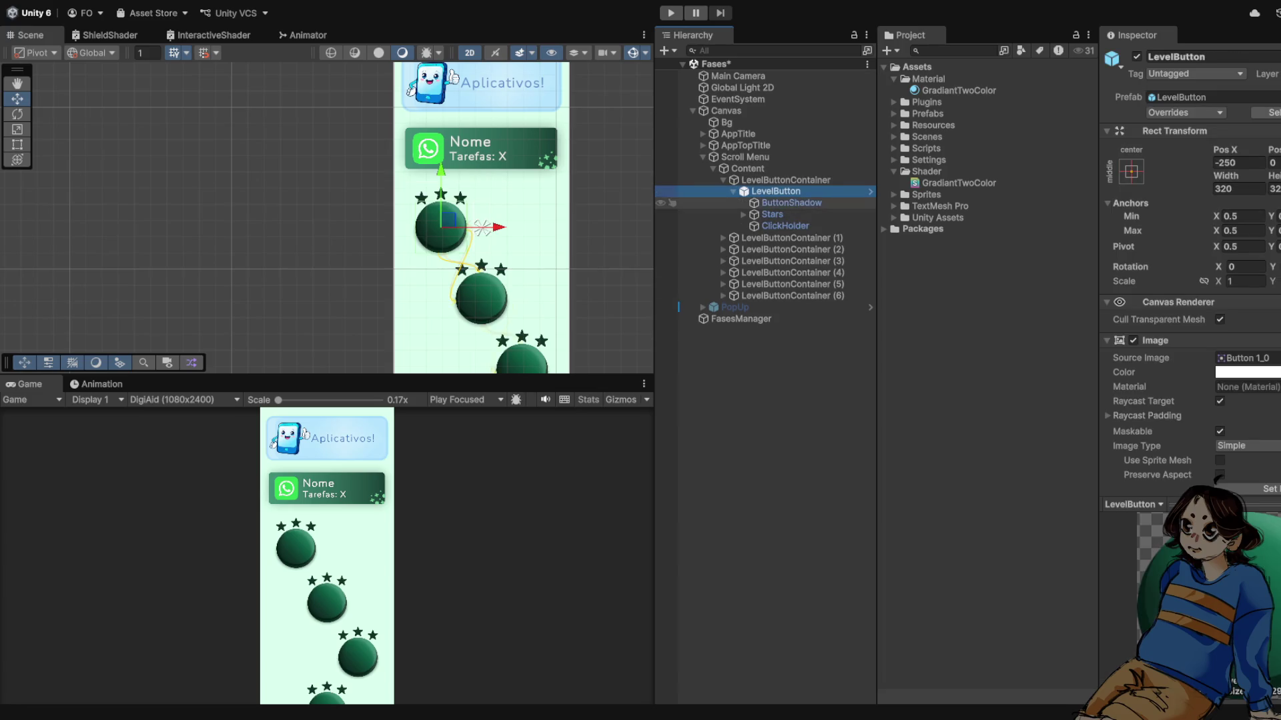
pyautogui.click(792, 203)
# - Frame ButtonShadow in the Scene view and inspect Star 1, Star 2 and Star 3
pyautogui.press('f')
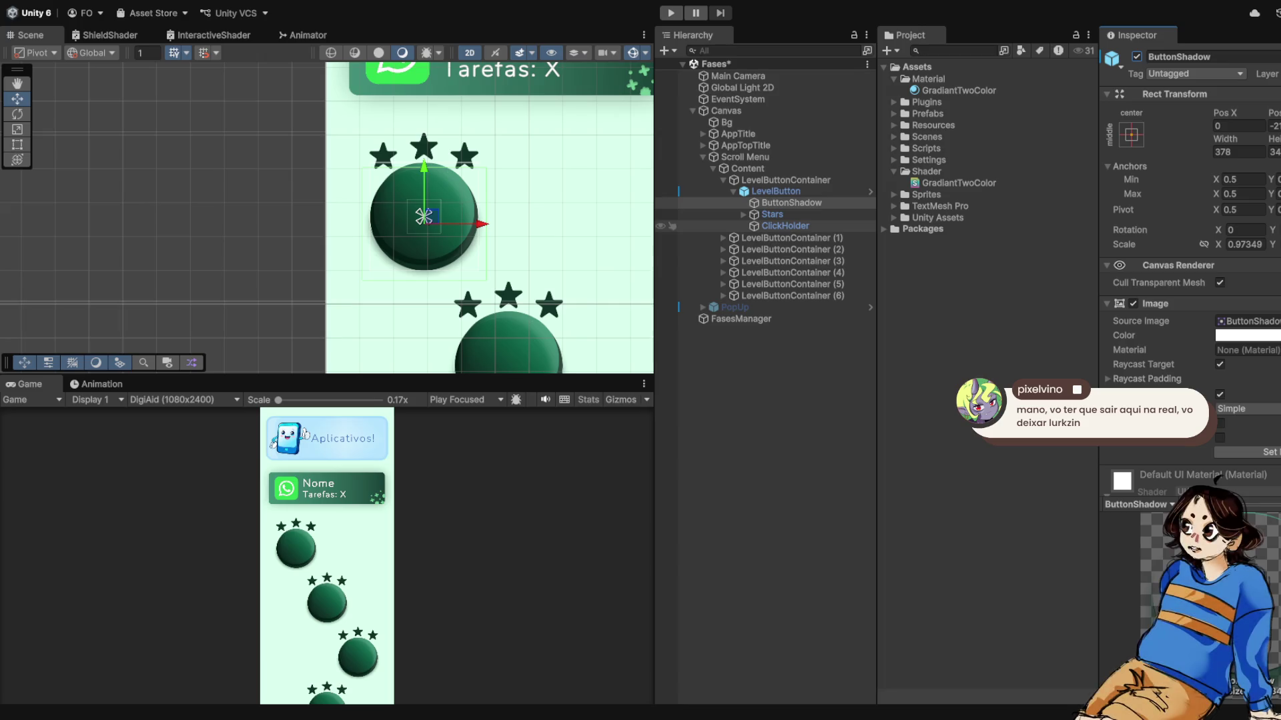
pyautogui.click(771, 214)
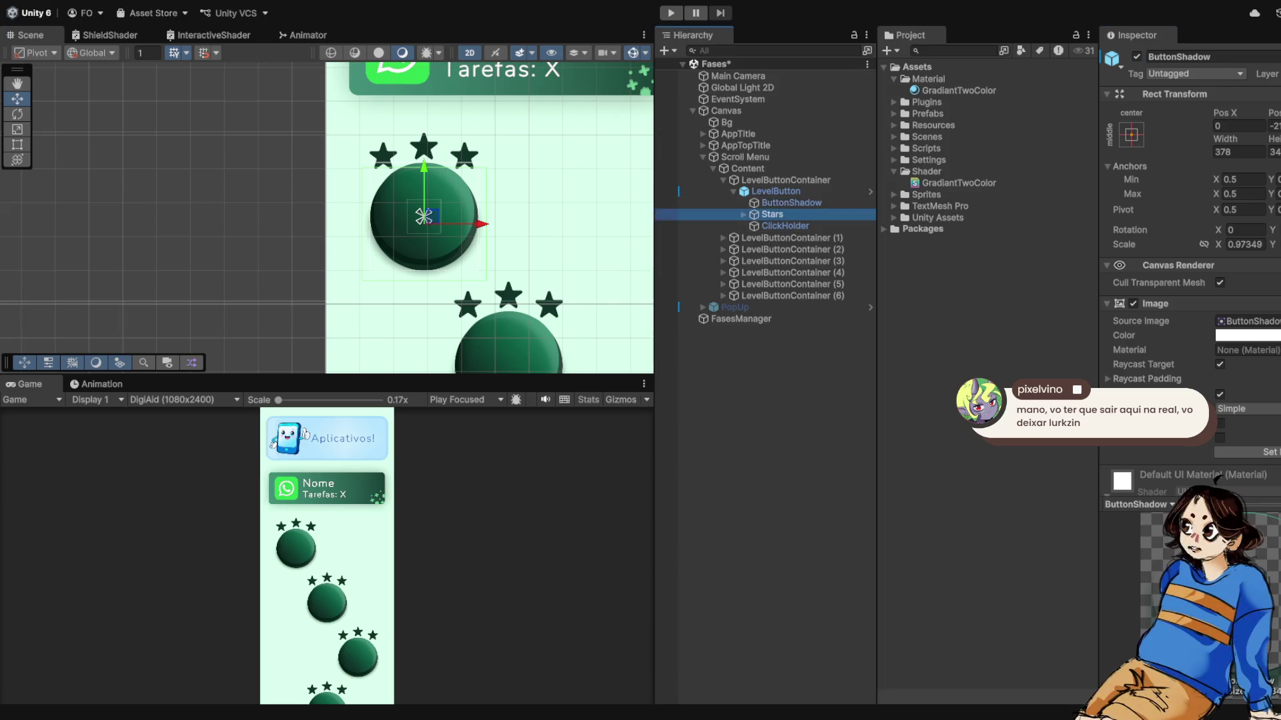
pyautogui.press('Right')
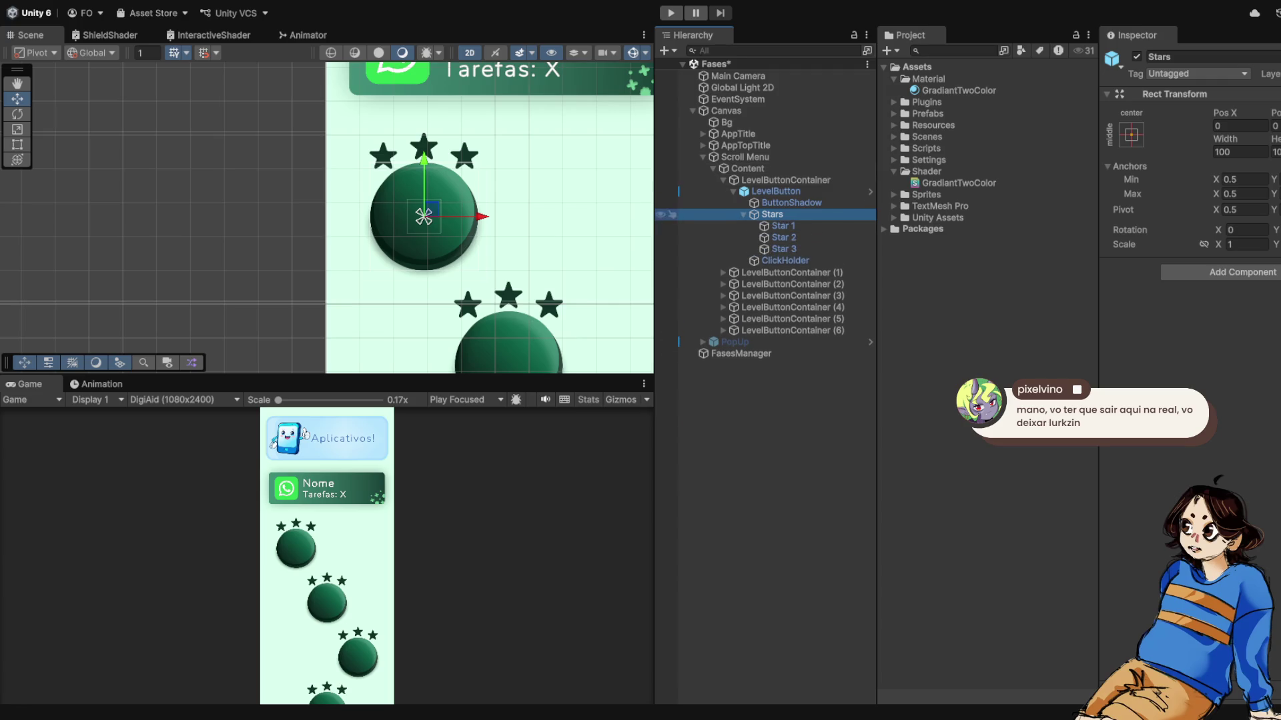
pyautogui.click(783, 226)
pyautogui.click(784, 238)
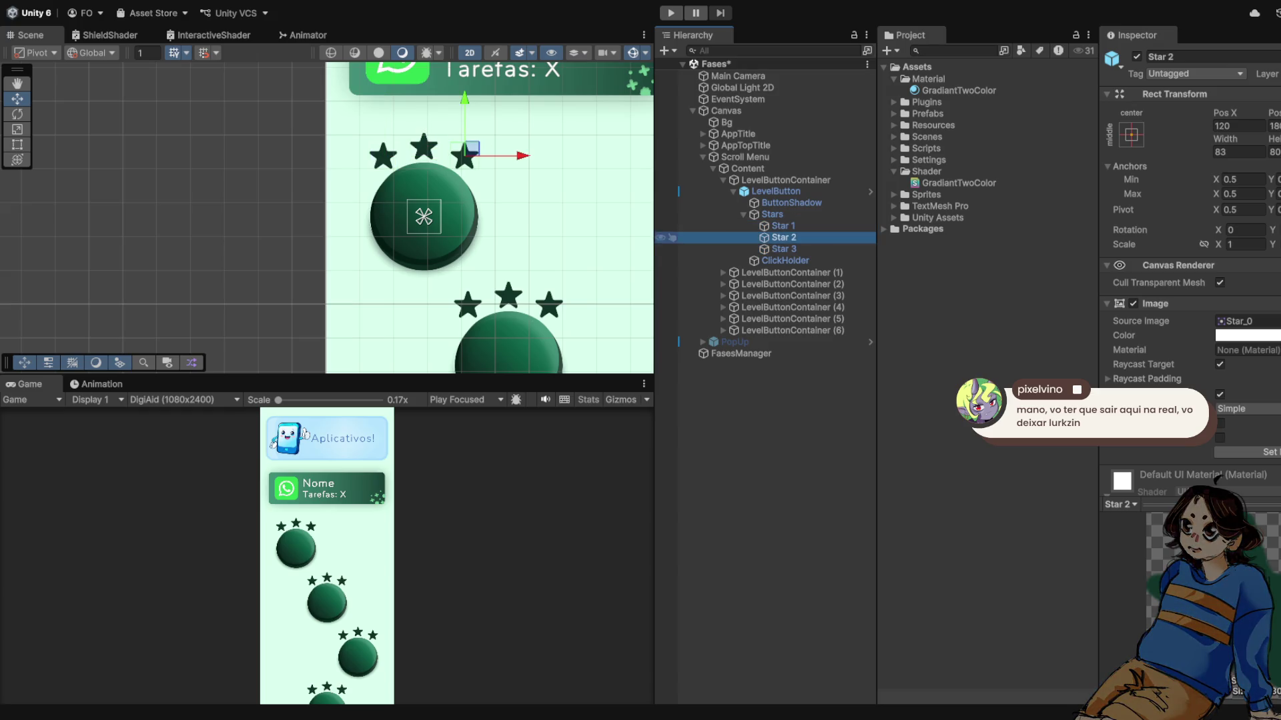
pyautogui.click(784, 249)
pyautogui.click(783, 226)
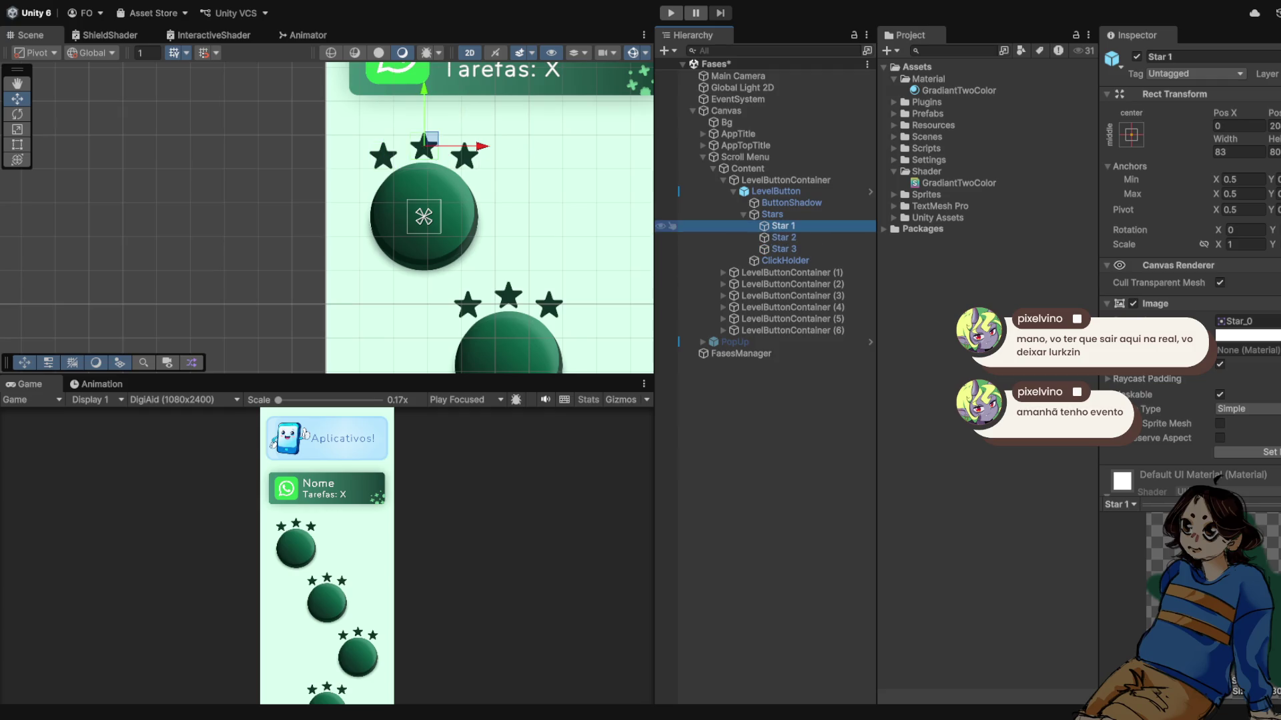
# - Check ClickHolder, collapse Stars and LevelButton, then re-expand LevelButtonContainer
pyautogui.press('Left')
pyautogui.press('Left')
pyautogui.press('Down')
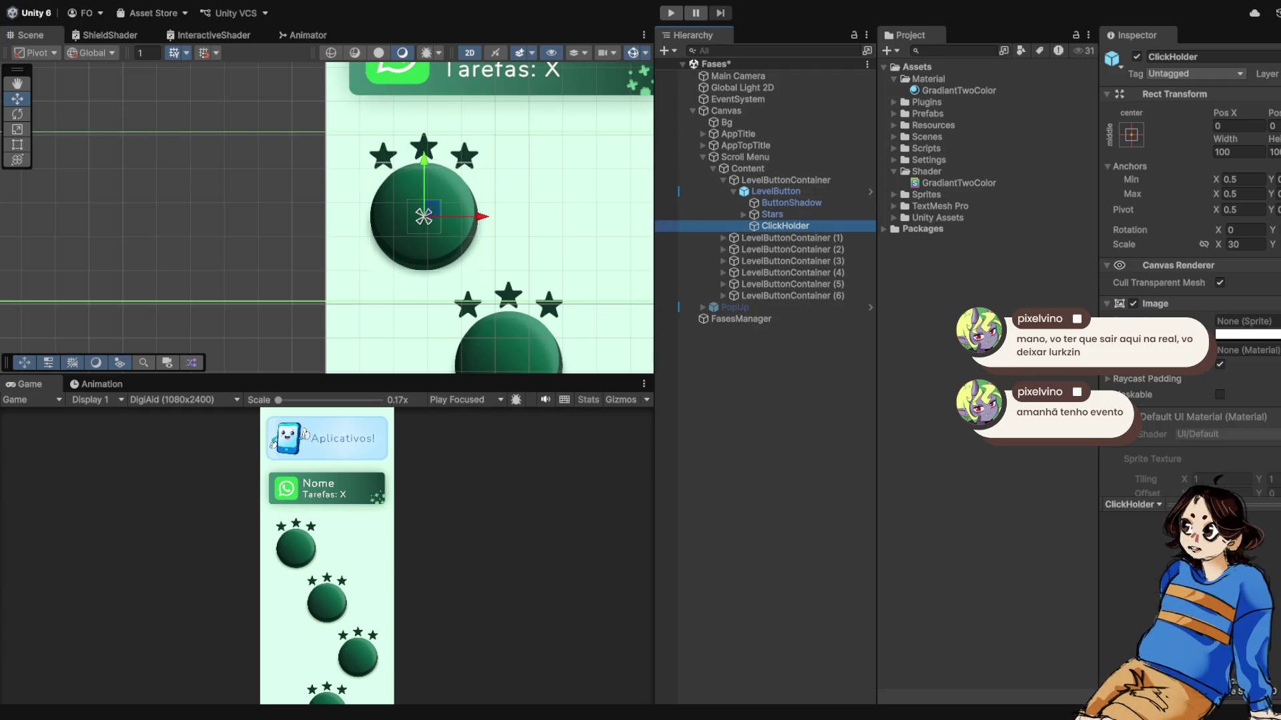
pyautogui.press('Left')
pyautogui.press('Left')
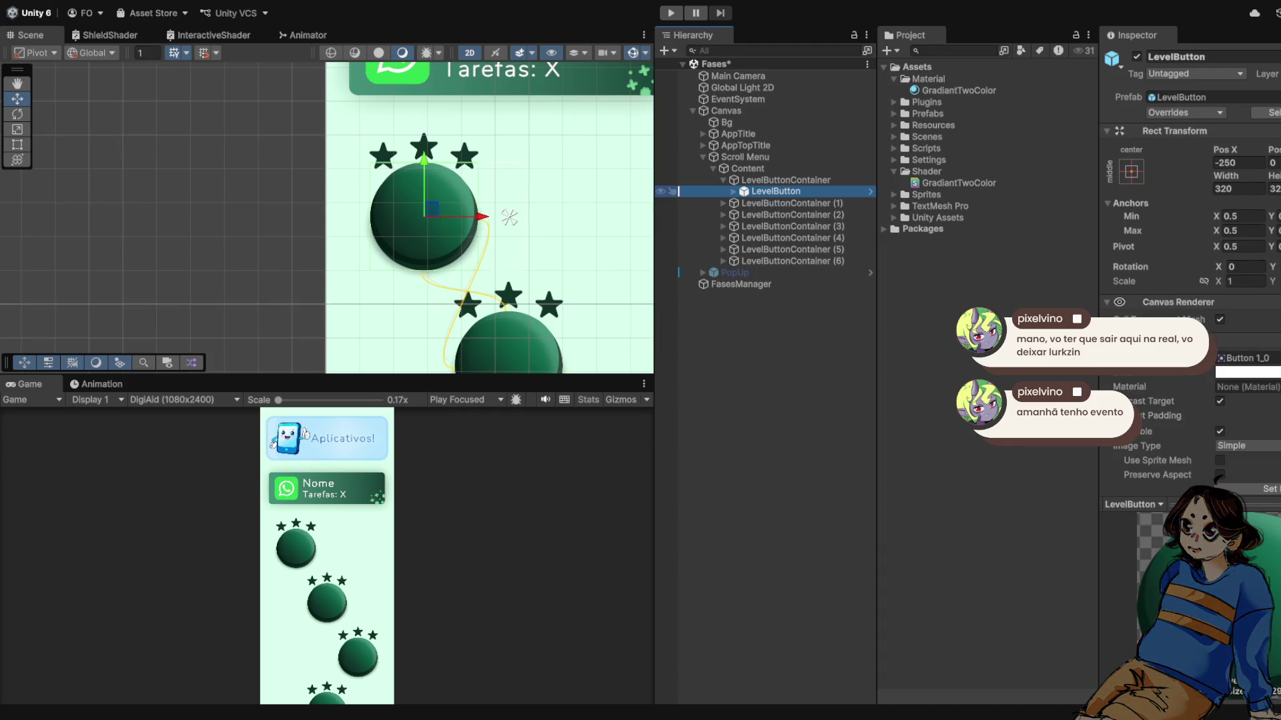
pyautogui.press('Left')
pyautogui.press('Left')
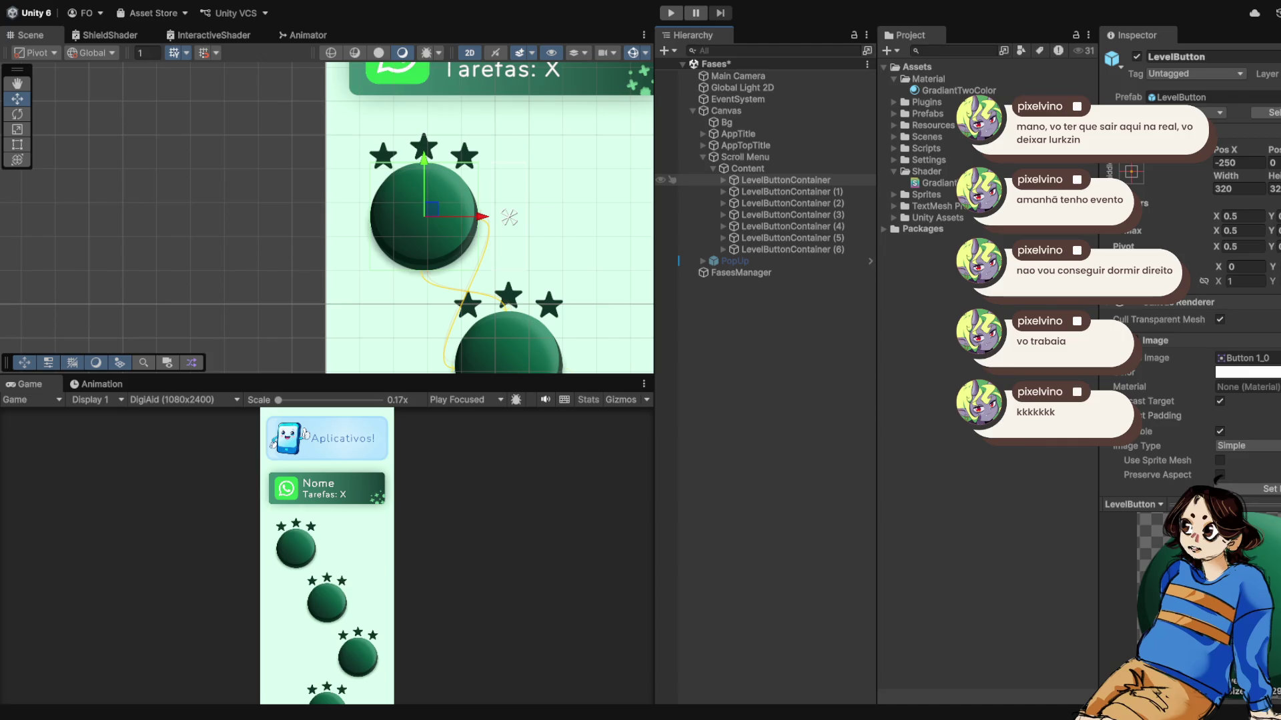
pyautogui.click(723, 180)
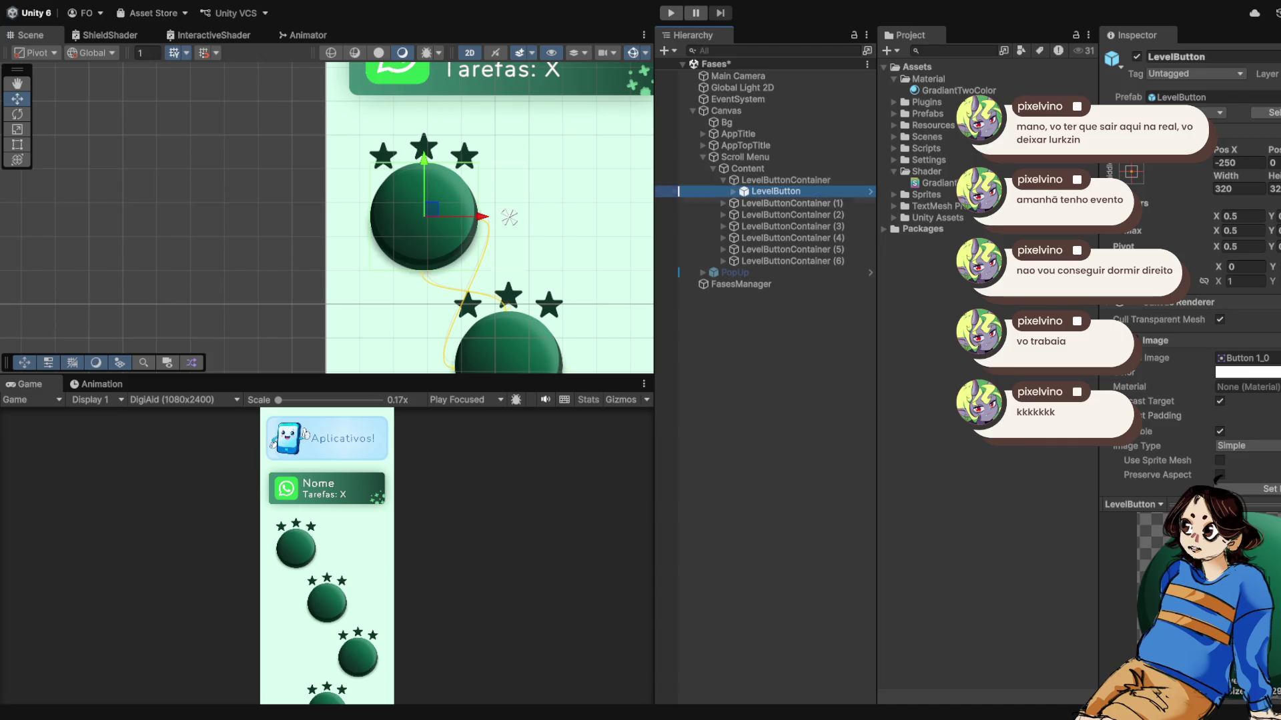
pyautogui.scroll(-2, 1187, 267)
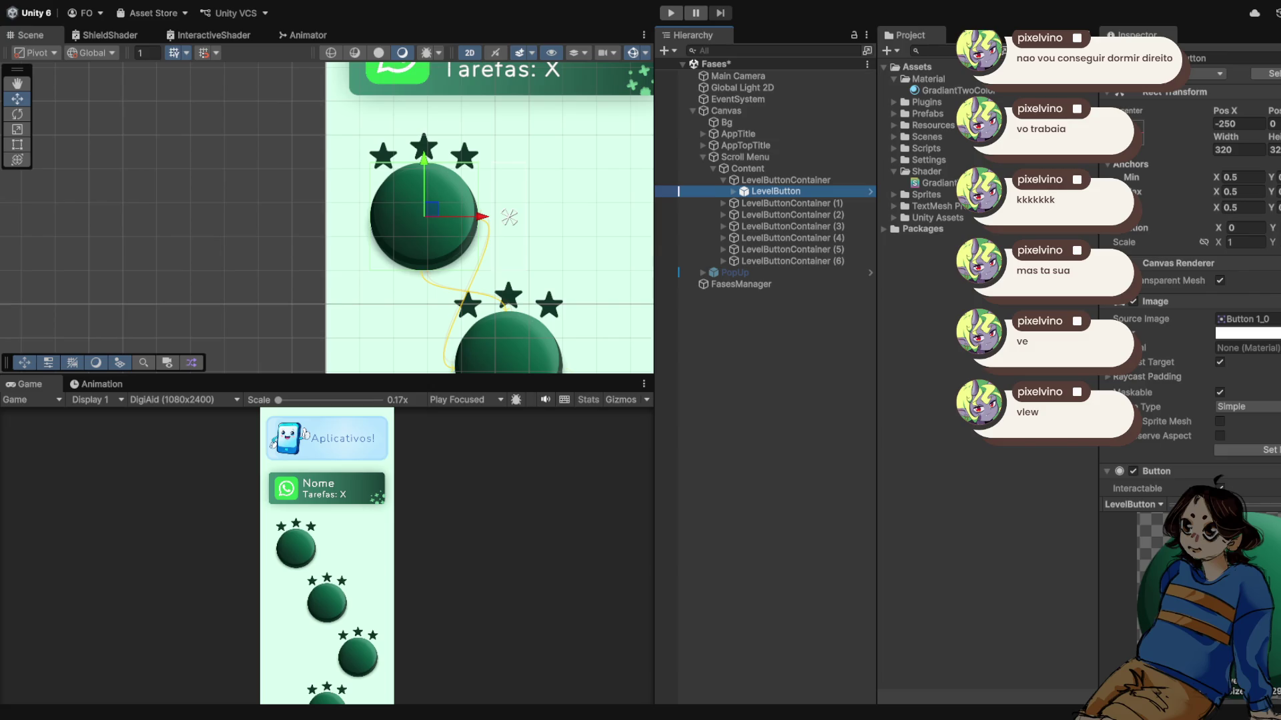
pyautogui.scroll(-2, 509, 217)
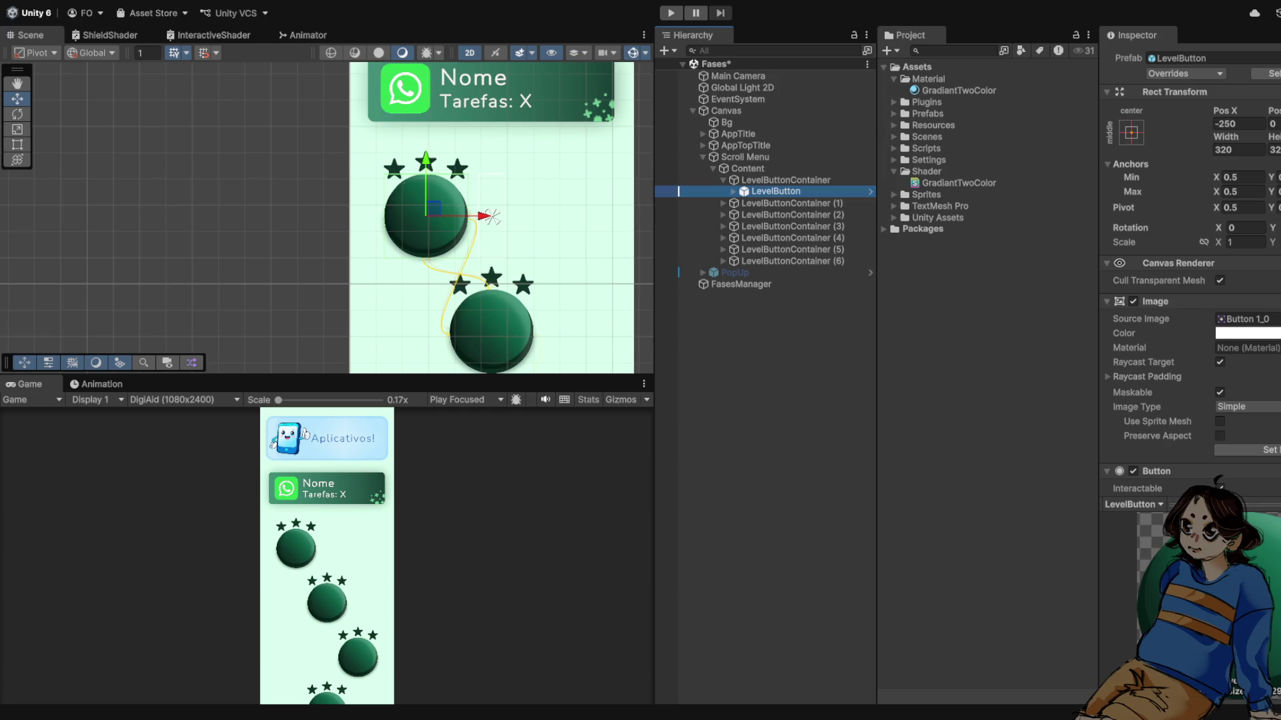
# - Browse to Sprites/Fases/WhatsApp and inspect the ButtonShadow sprite's import settings
pyautogui.scroll(5, 491, 217)
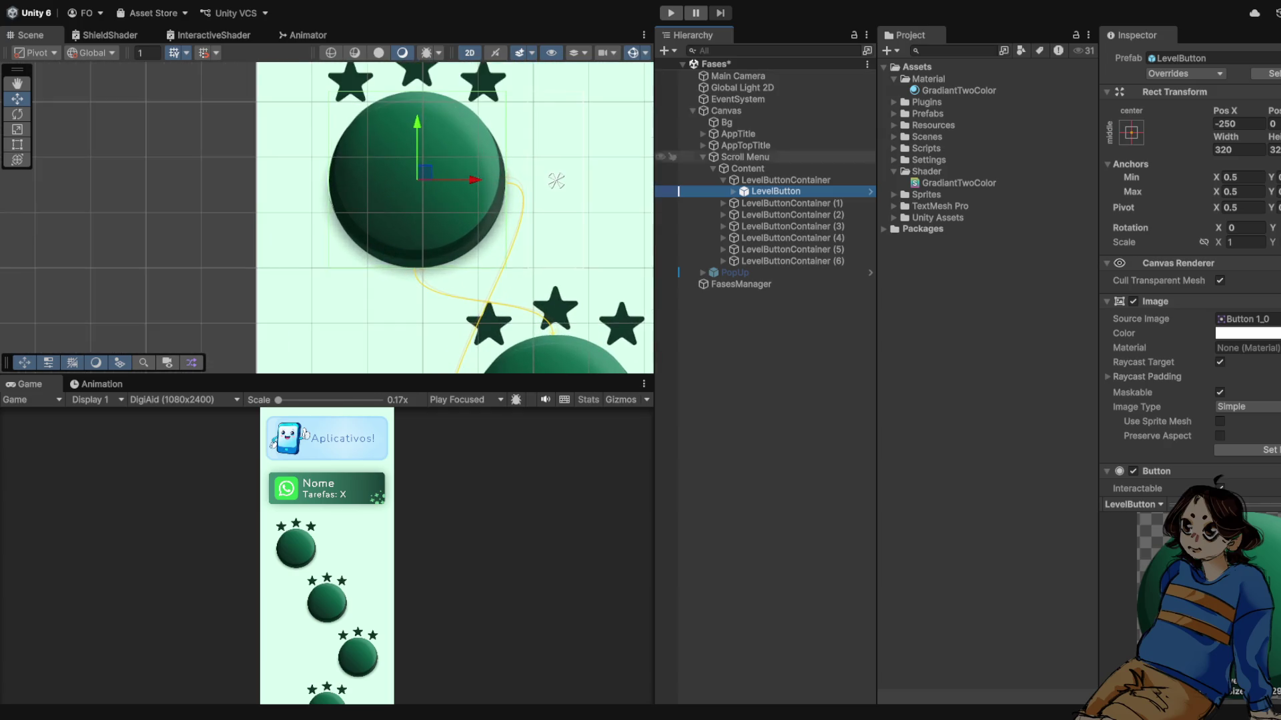
pyautogui.click(894, 171)
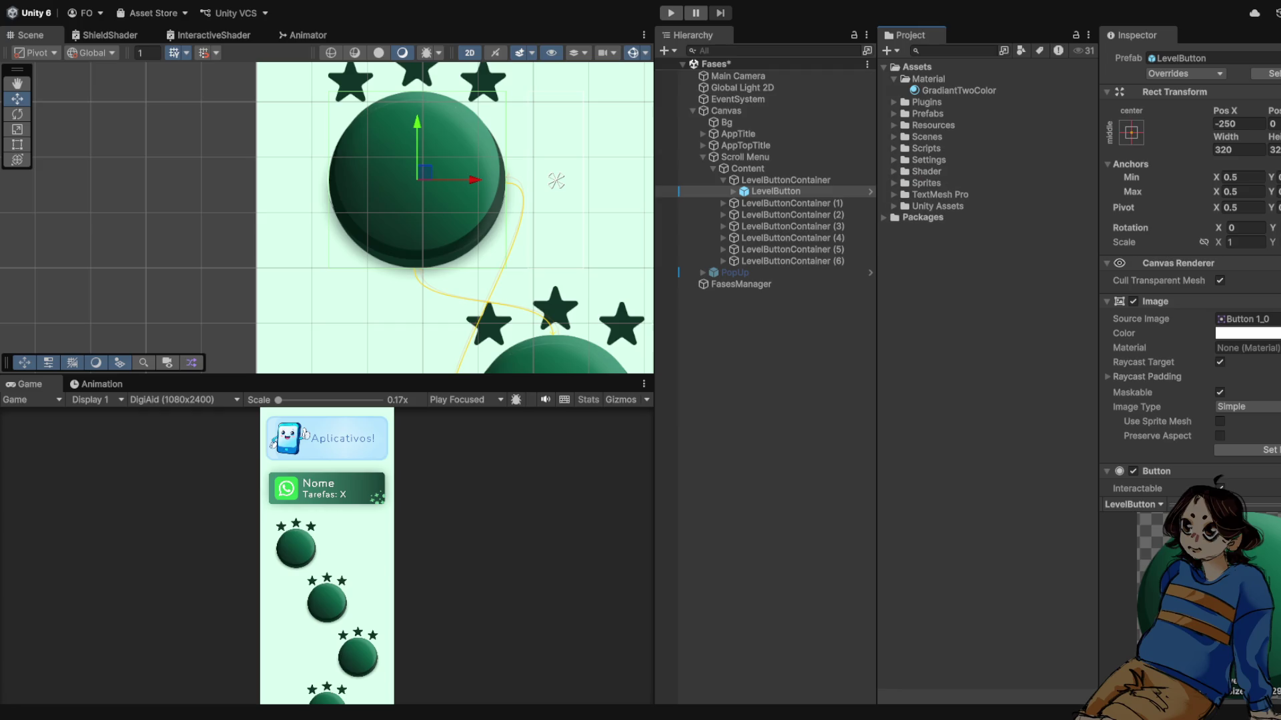
pyautogui.click(893, 183)
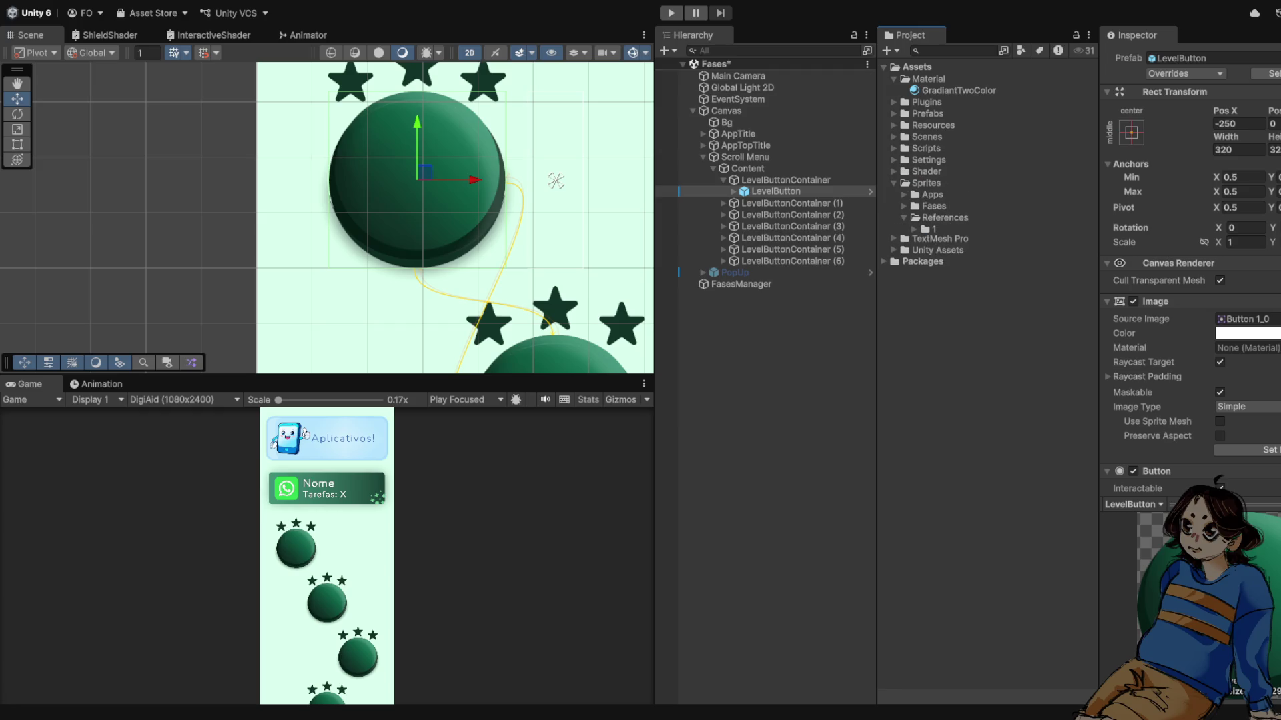
pyautogui.click(904, 206)
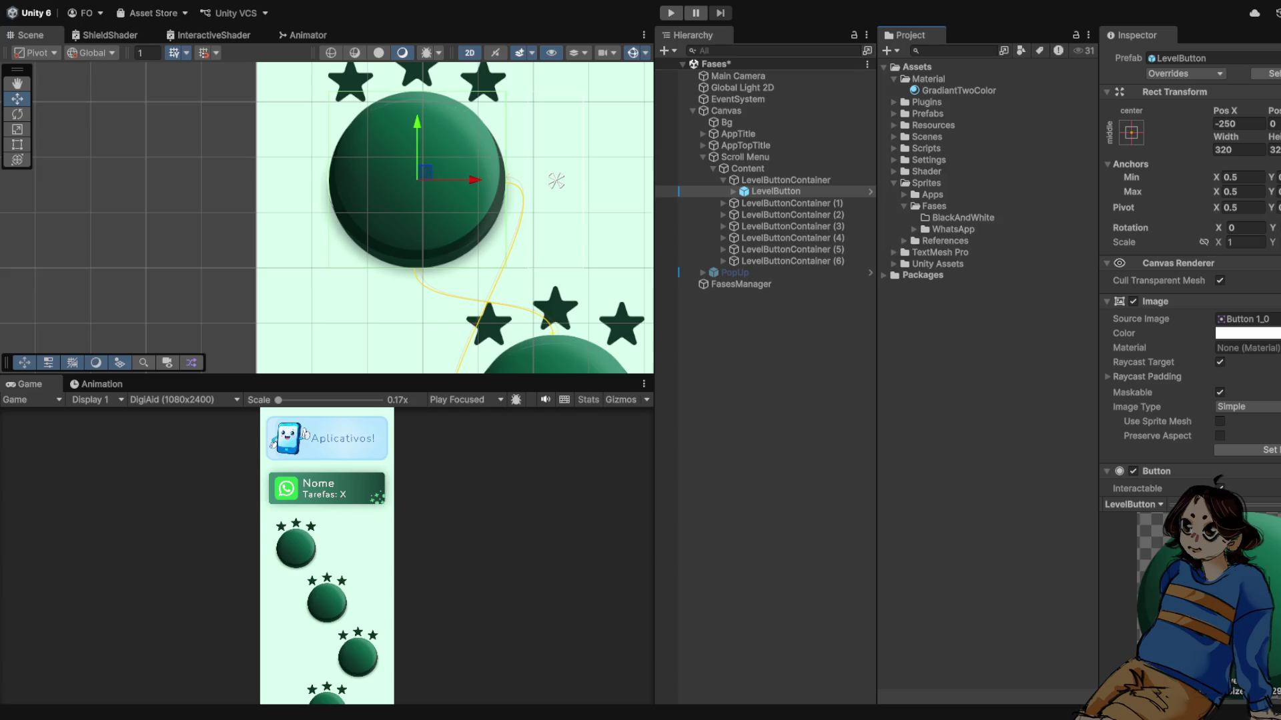
pyautogui.click(913, 228)
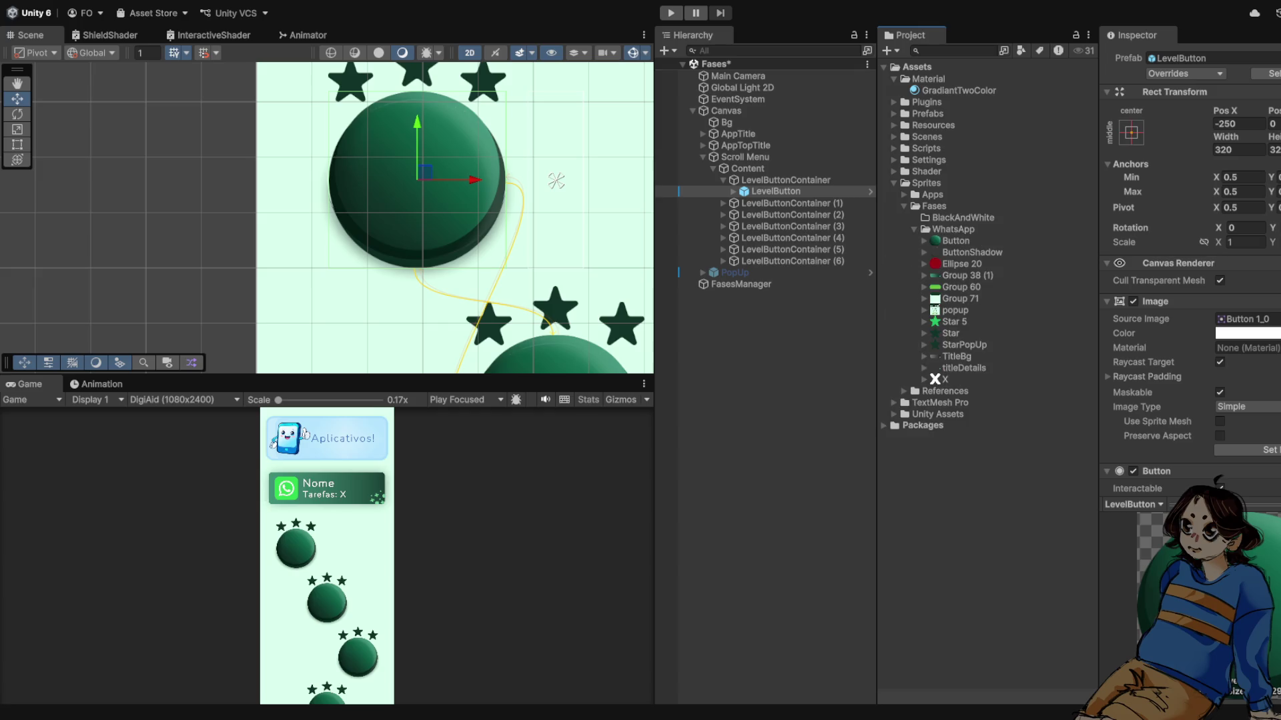
pyautogui.click(972, 252)
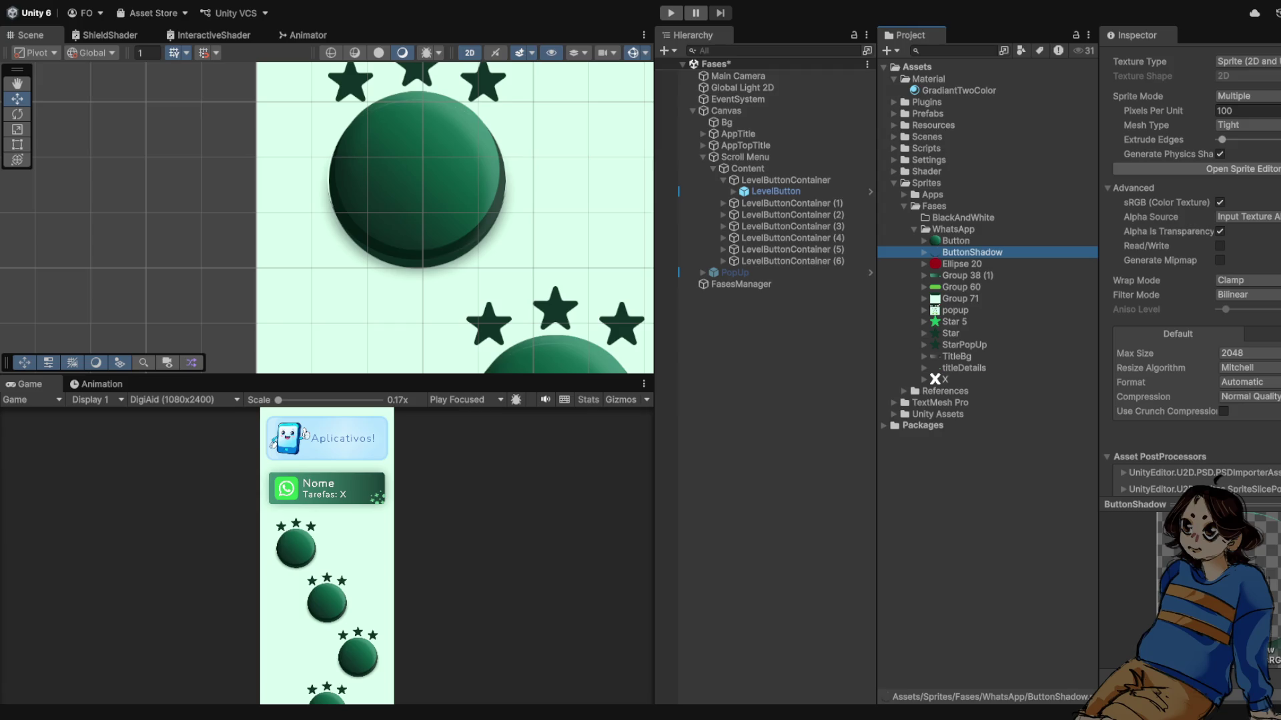
pyautogui.scroll(-4, 438, 222)
pyautogui.scroll(-2, 454, 244)
pyautogui.scroll(-5, 459, 220)
pyautogui.scroll(4, 459, 220)
pyautogui.scroll(-2, 459, 220)
pyautogui.scroll(-2, 458, 220)
pyautogui.hotkey('ctrl', 'p')
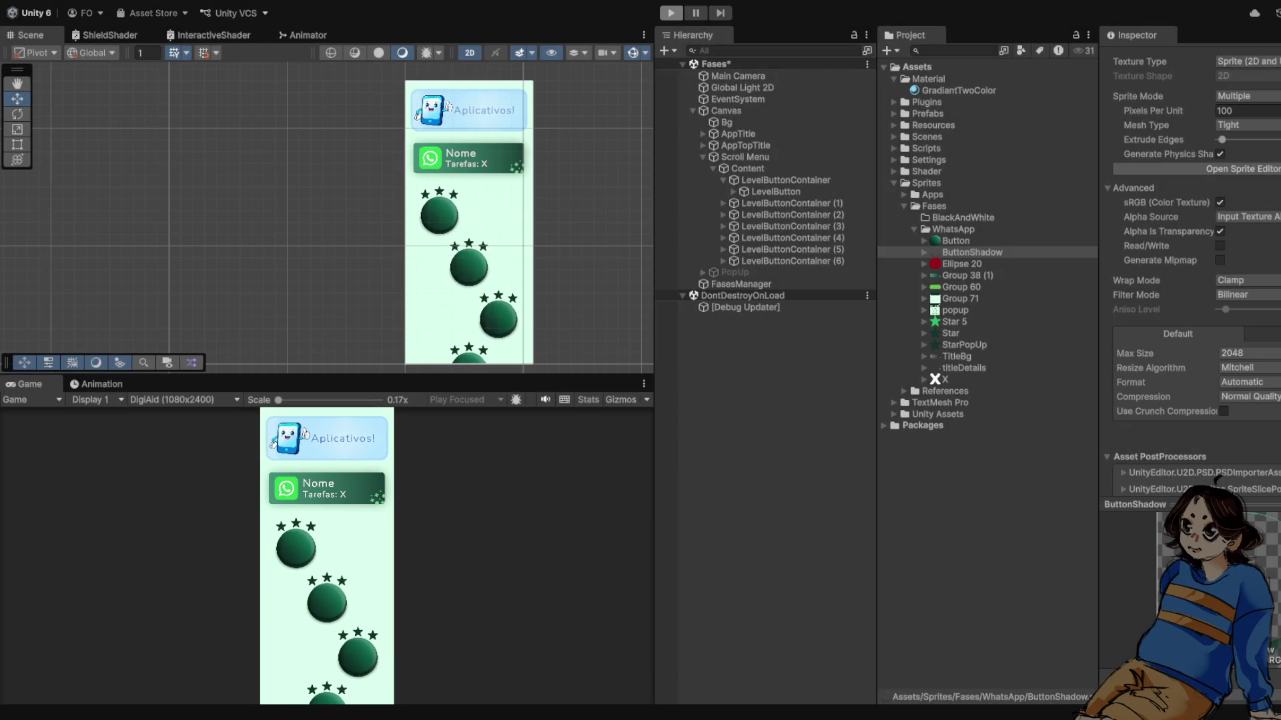
pyautogui.hotkey('ctrl', 'p')
pyautogui.scroll(6, 446, 198)
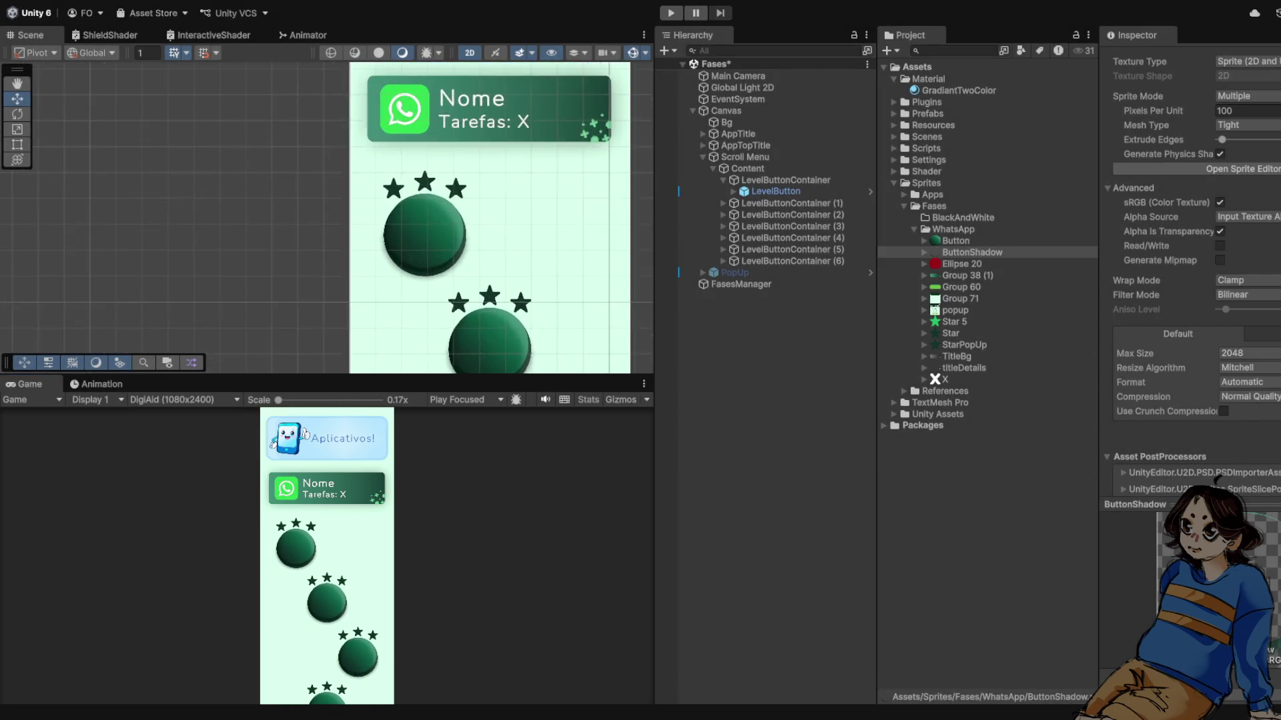
# - Zoom the Scene view and select AppTitle to see its GradiantTwoColor Image material
pyautogui.scroll(1, 447, 207)
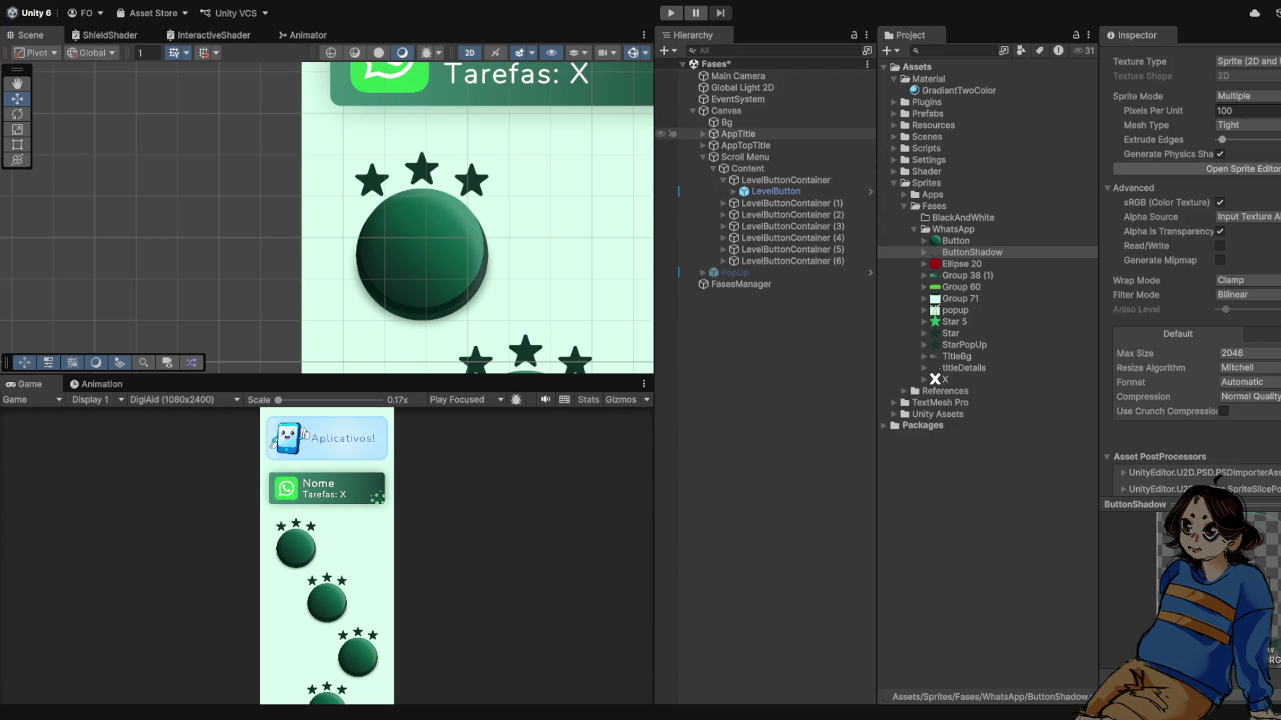
pyautogui.click(737, 134)
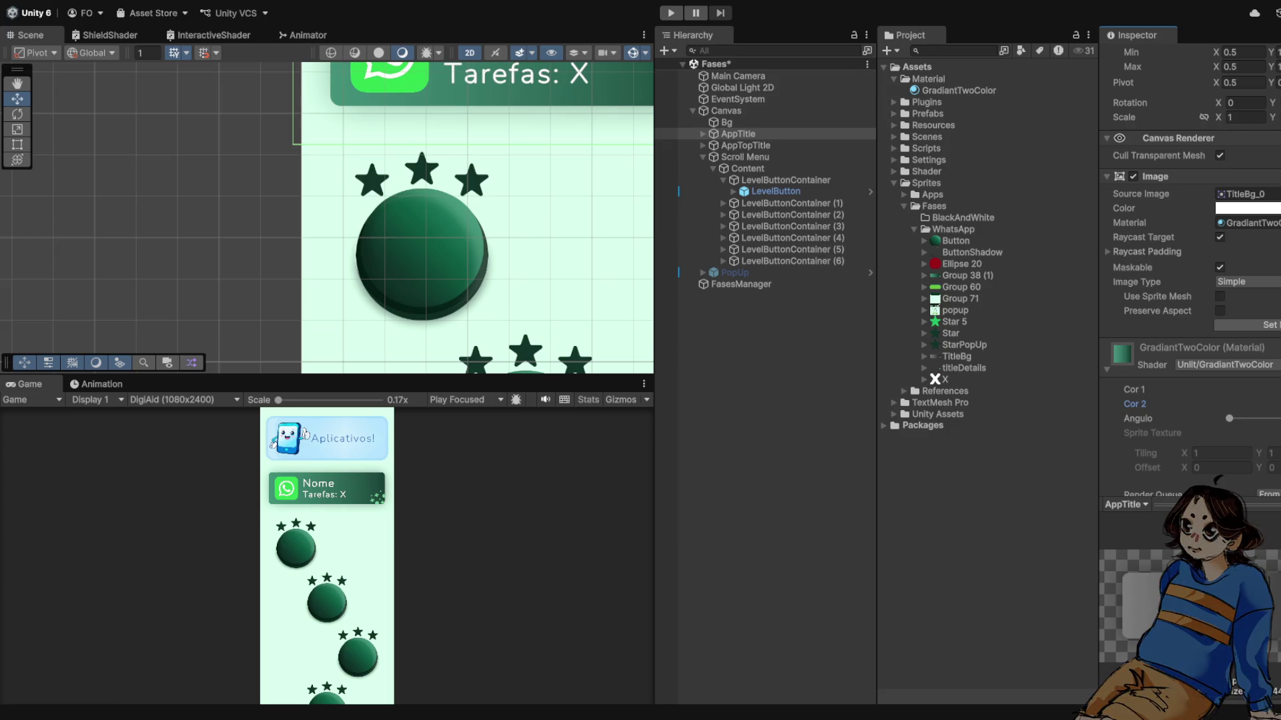
pyautogui.scroll(-3, 488, 299)
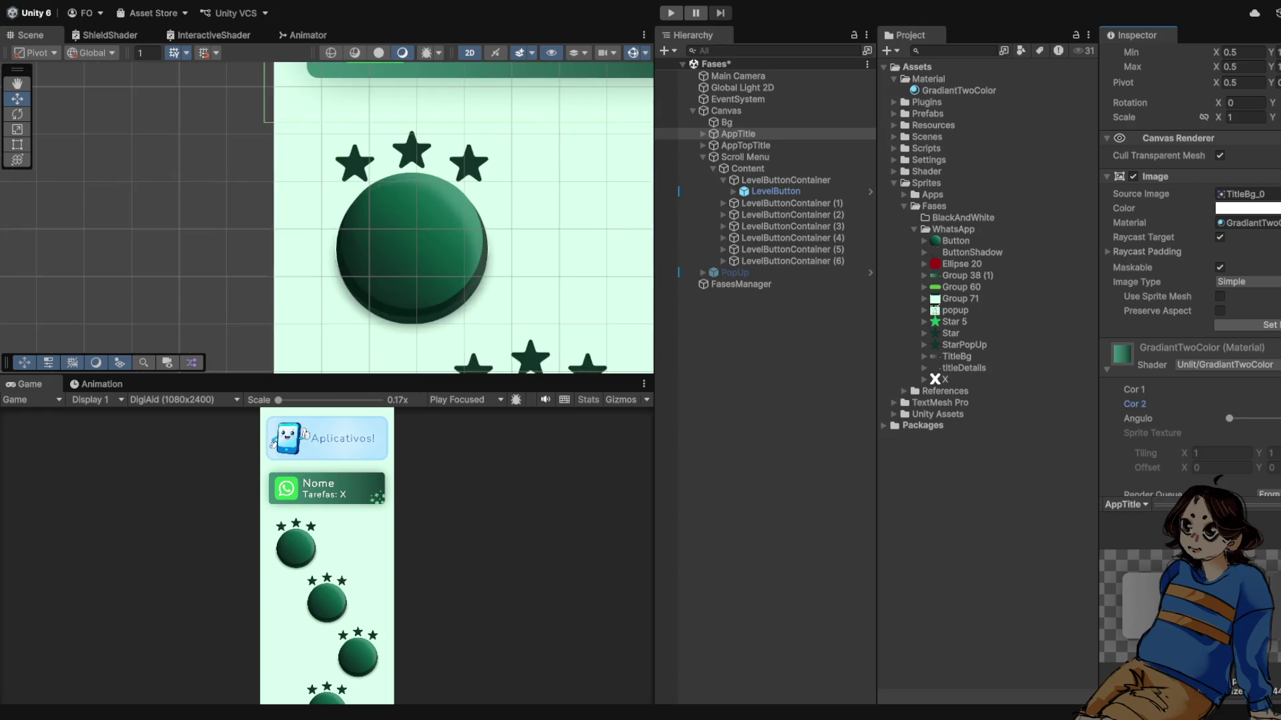
pyautogui.moveTo(467, 233)
pyautogui.mouseDown()
pyautogui.moveTo(424, 267)
pyautogui.moveTo(442, 184)
pyautogui.mouseUp()
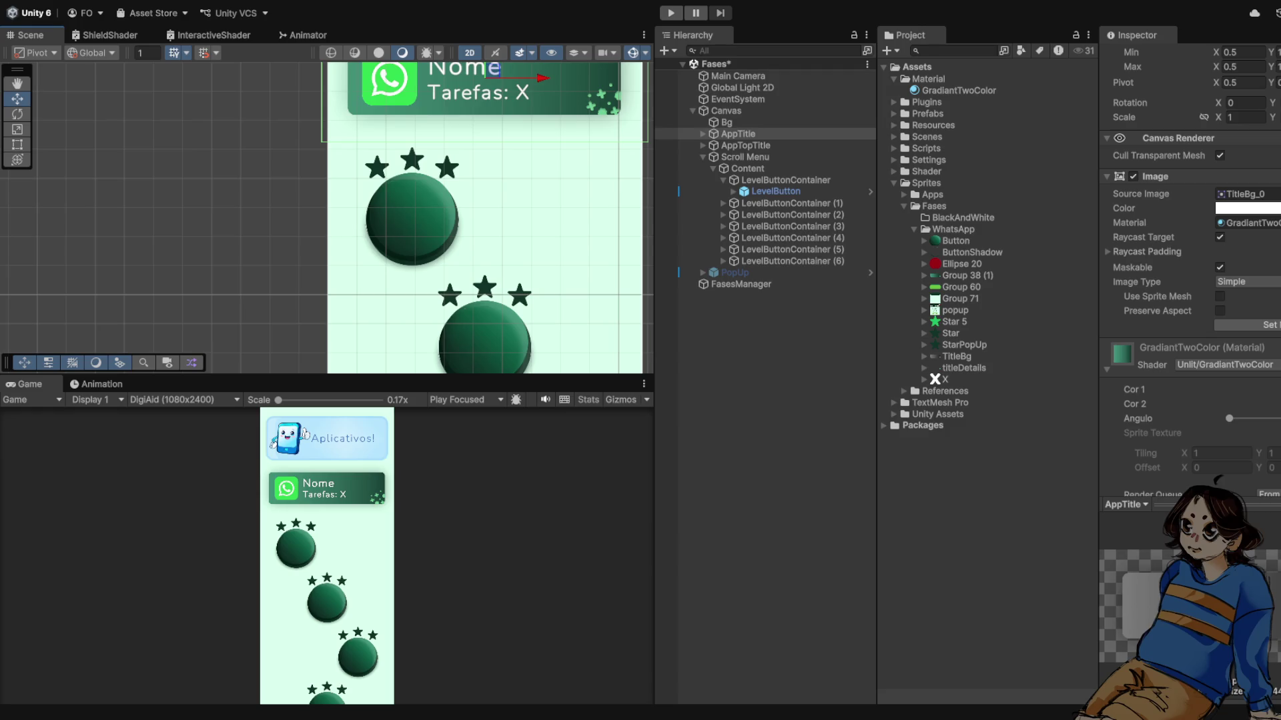
pyautogui.scroll(-10, 377, 205)
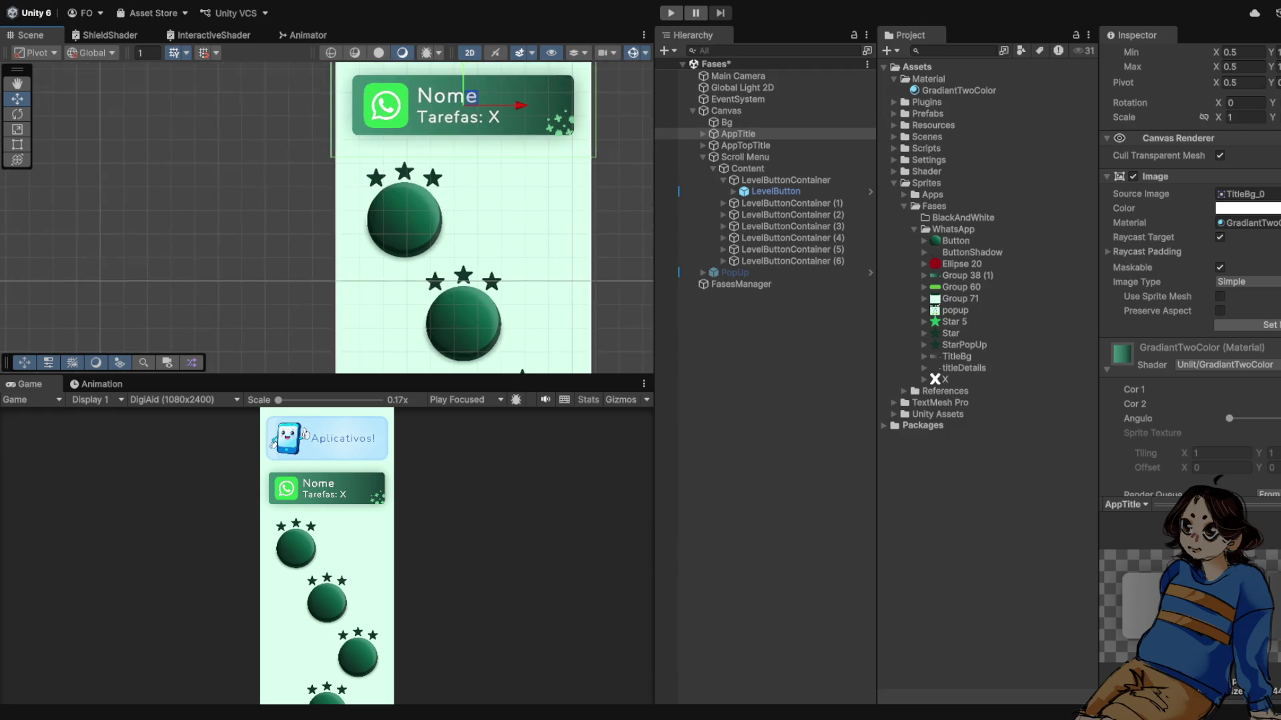
pyautogui.scroll(3, 383, 205)
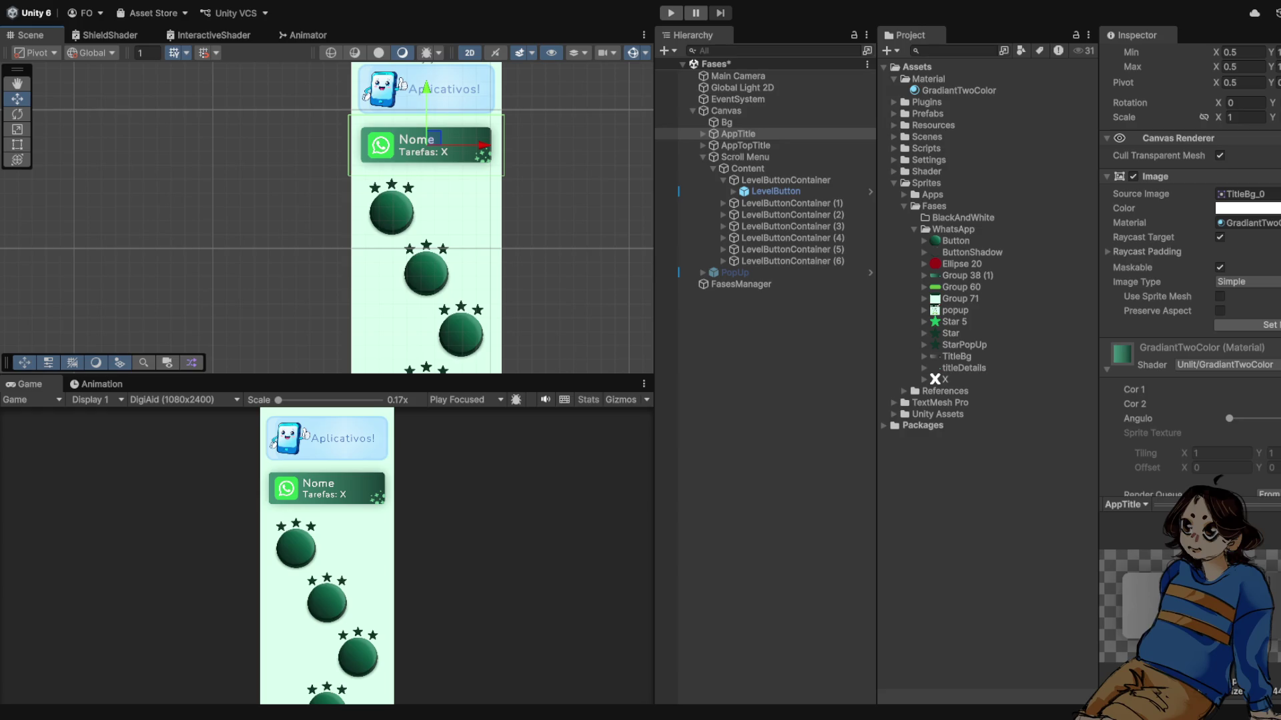
pyautogui.scroll(3, 398, 205)
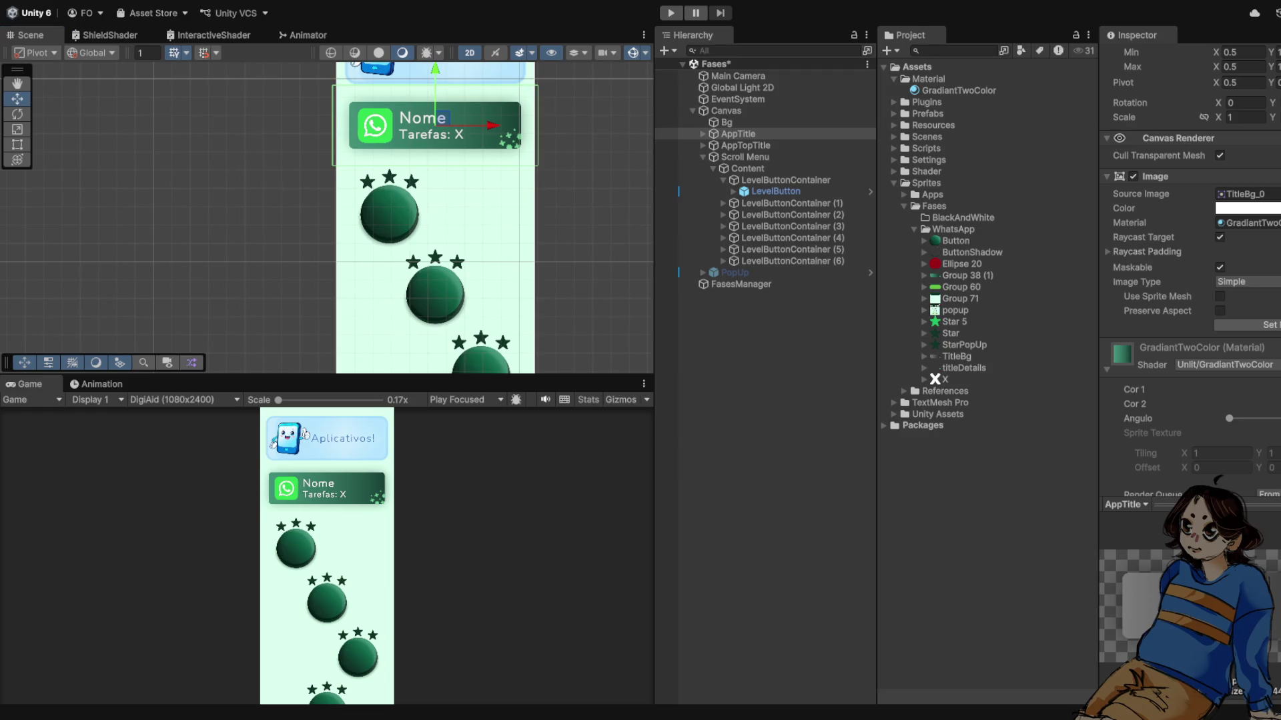
# - Create a folder named Button inside BlackAndWhite
pyautogui.click(914, 230)
pyautogui.click(963, 217)
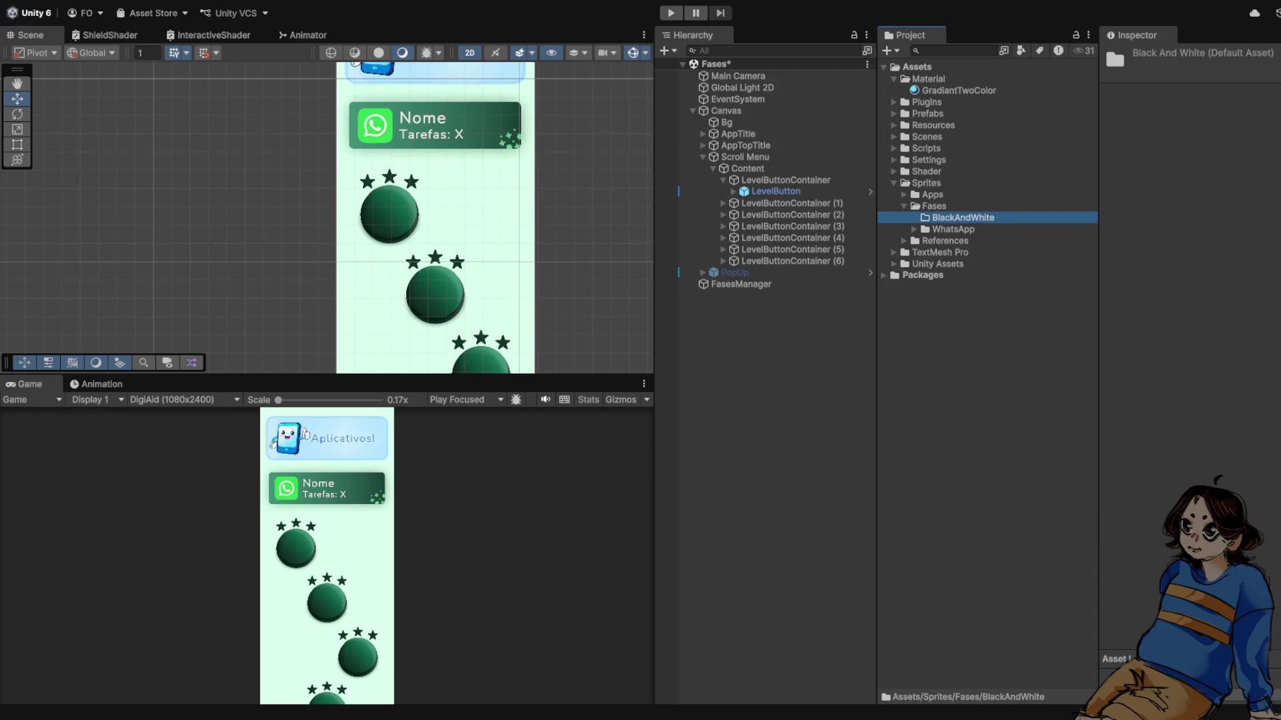
pyautogui.hotkey('ctrl', 'shift', 'n')
pyautogui.write('Button')
pyautogui.press('Return')
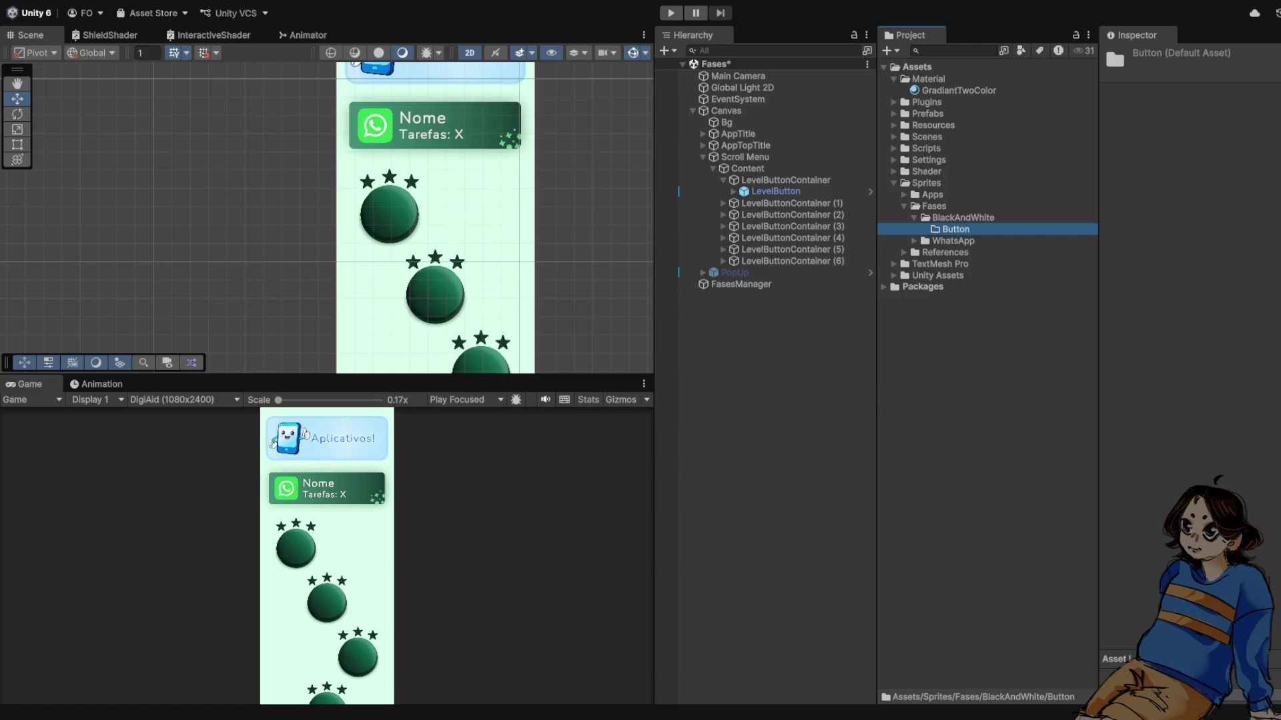
# - Move the TitleBg sprite from WhatsApp into BlackAndWhite, then put ButtonBg into Button
pyautogui.click(914, 241)
pyautogui.moveTo(957, 368); pyautogui.dragTo(961, 224)
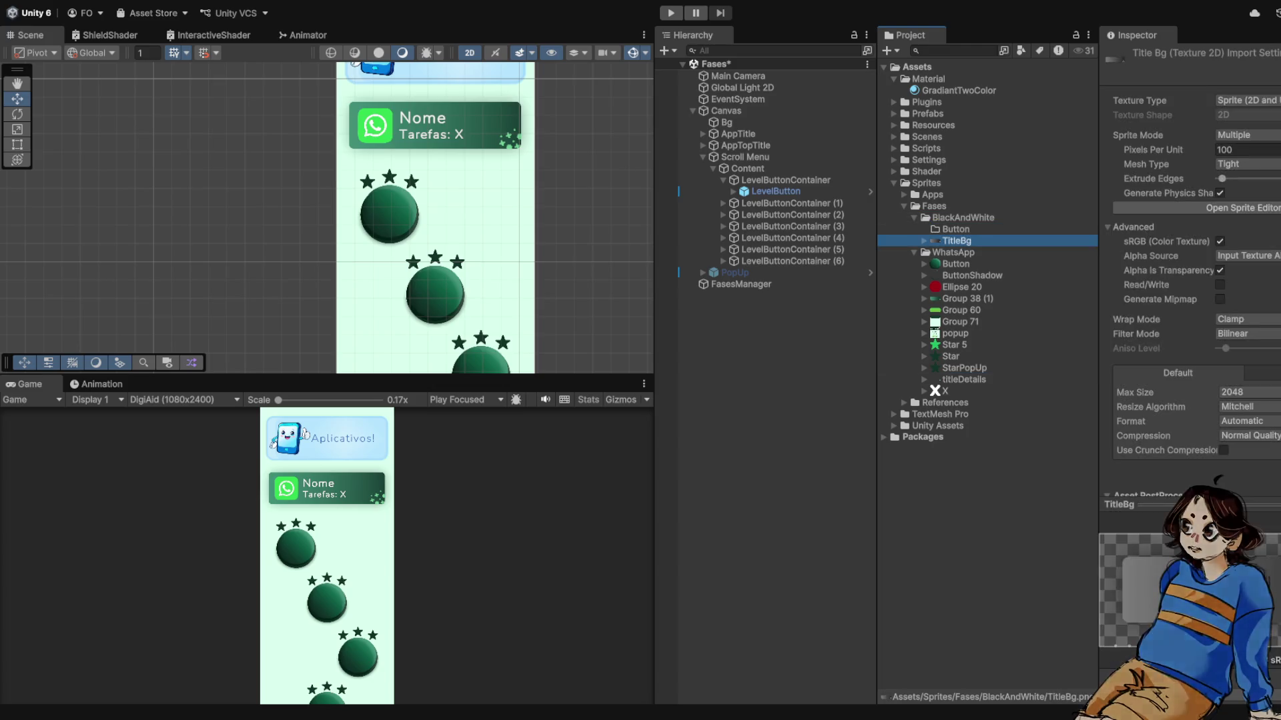
pyautogui.scroll(-3, 267, 267)
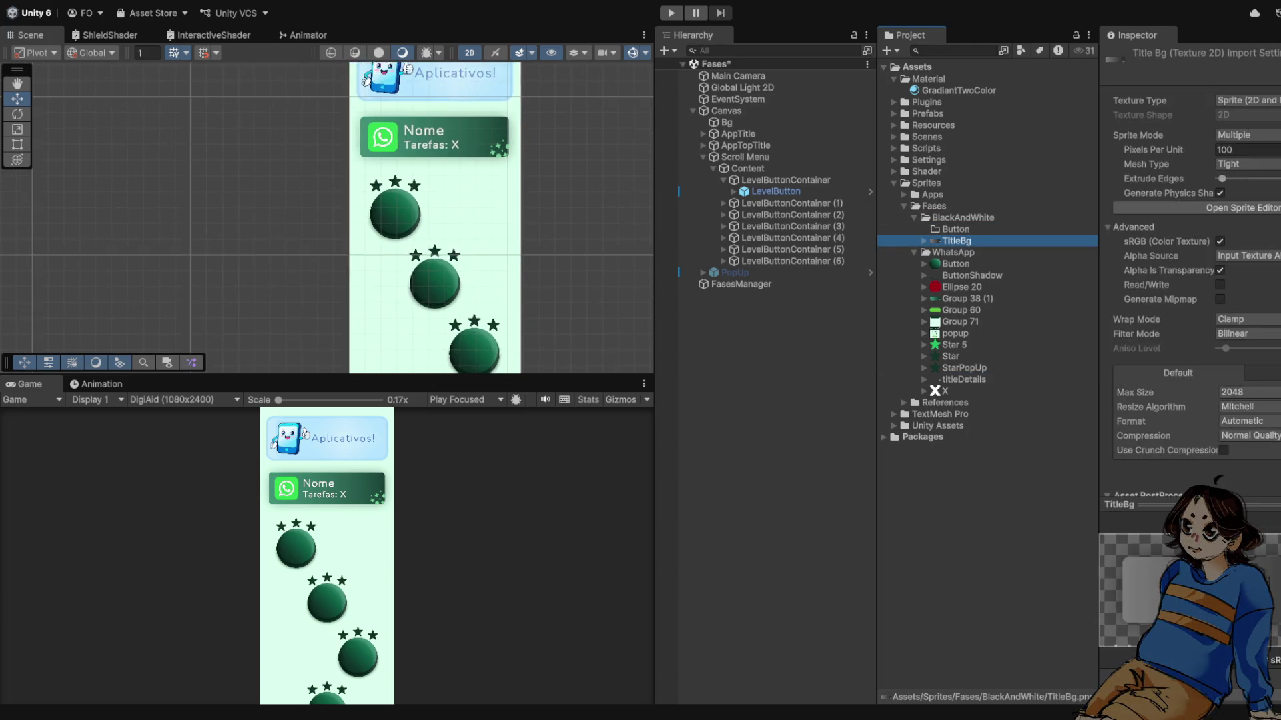
pyautogui.scroll(2, 267, 267)
pyautogui.scroll(2, 489, 166)
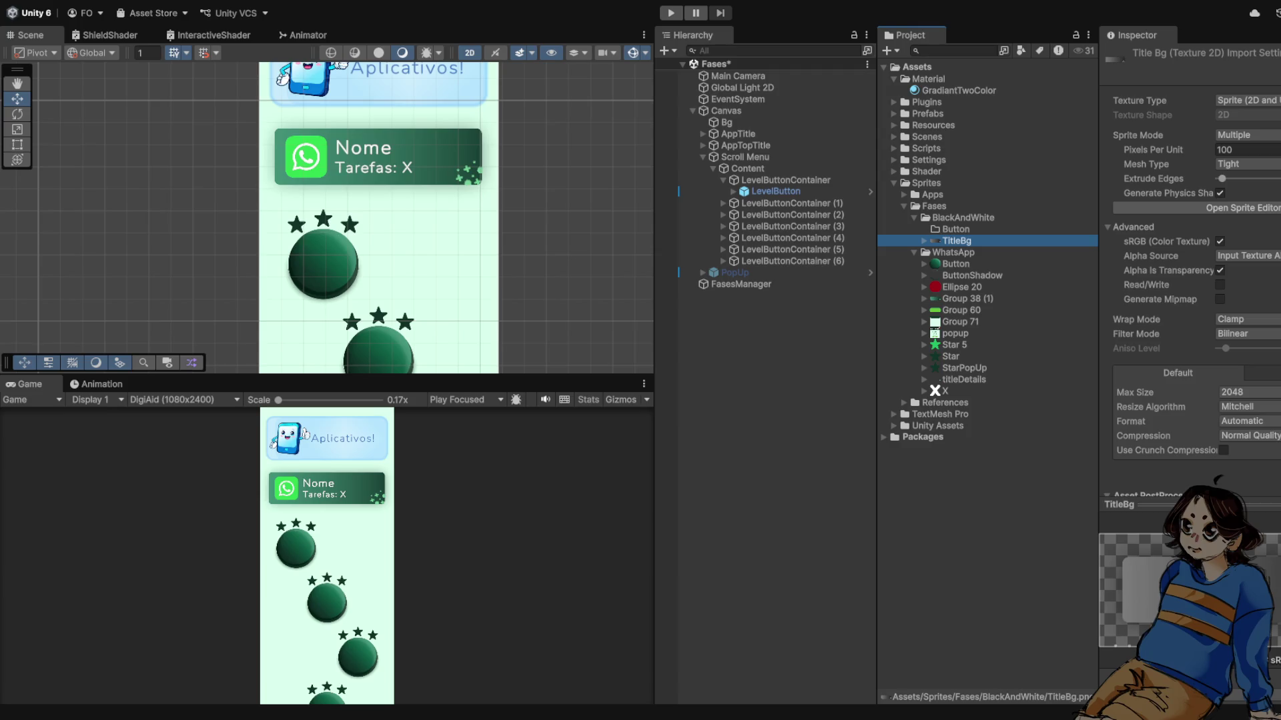
pyautogui.scroll(-5, 497, 178)
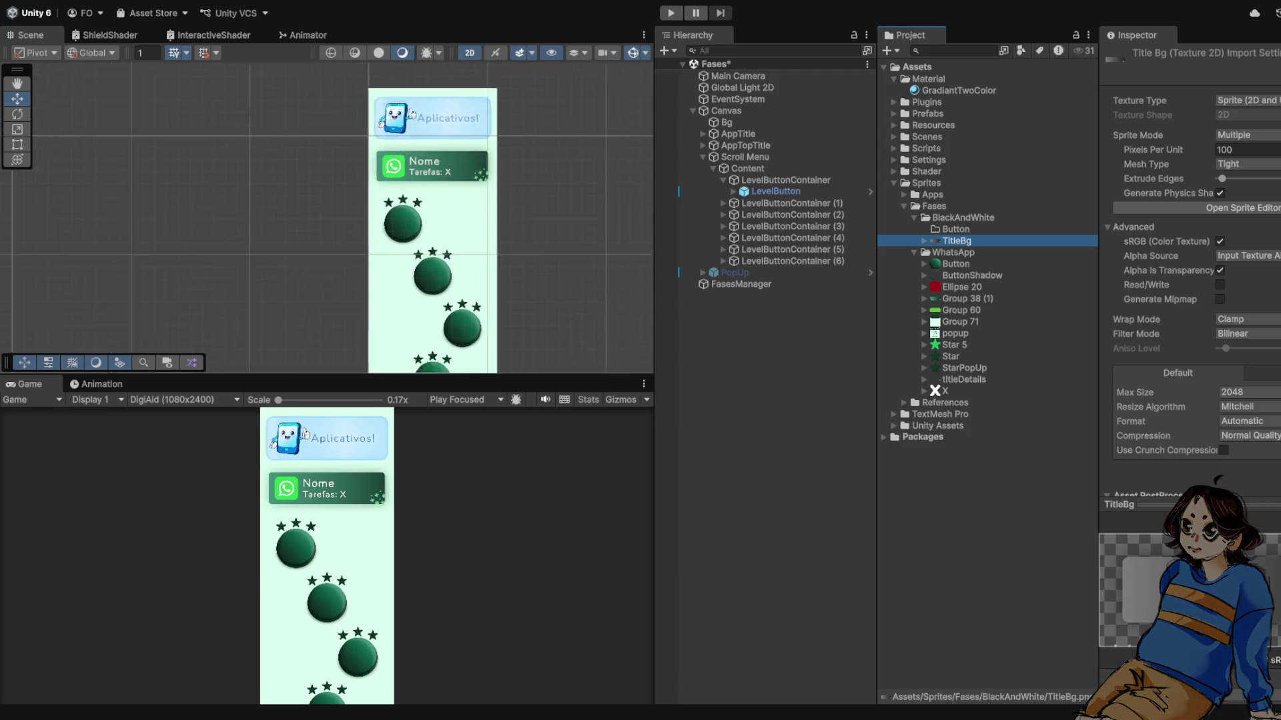
pyautogui.scroll(3, 474, 174)
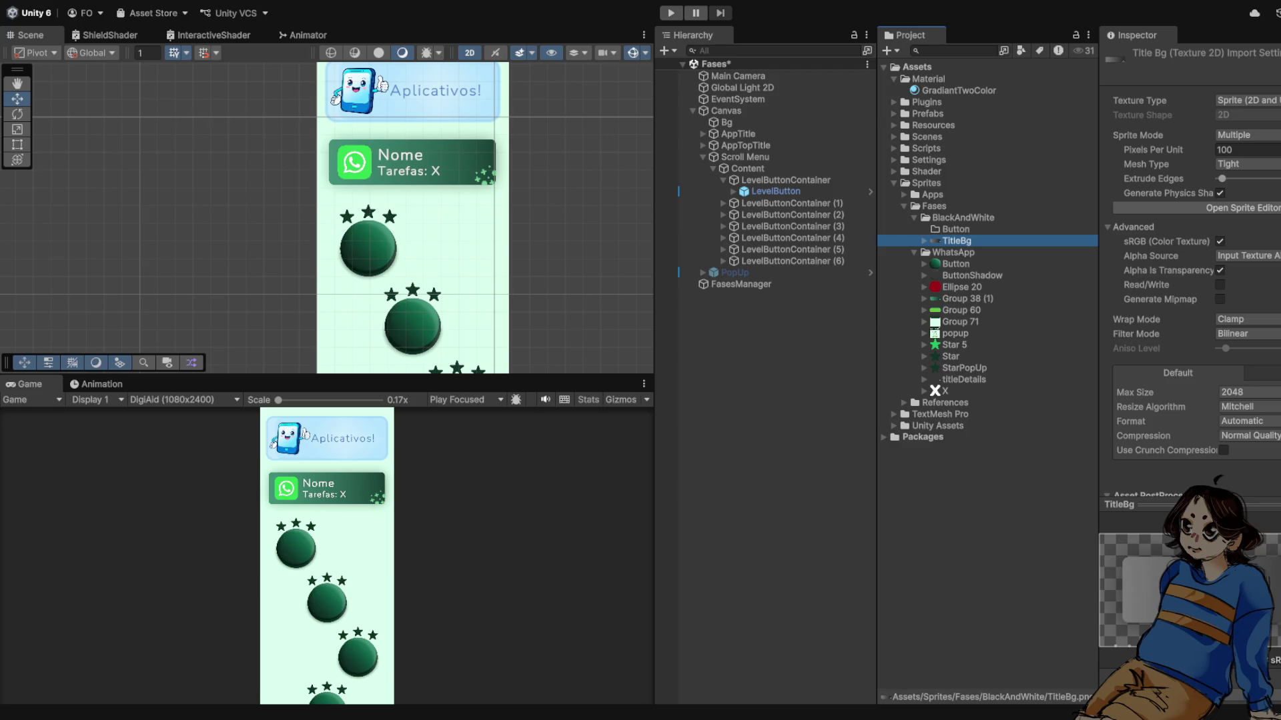
pyautogui.moveTo(955, 241); pyautogui.dragTo(955, 229)
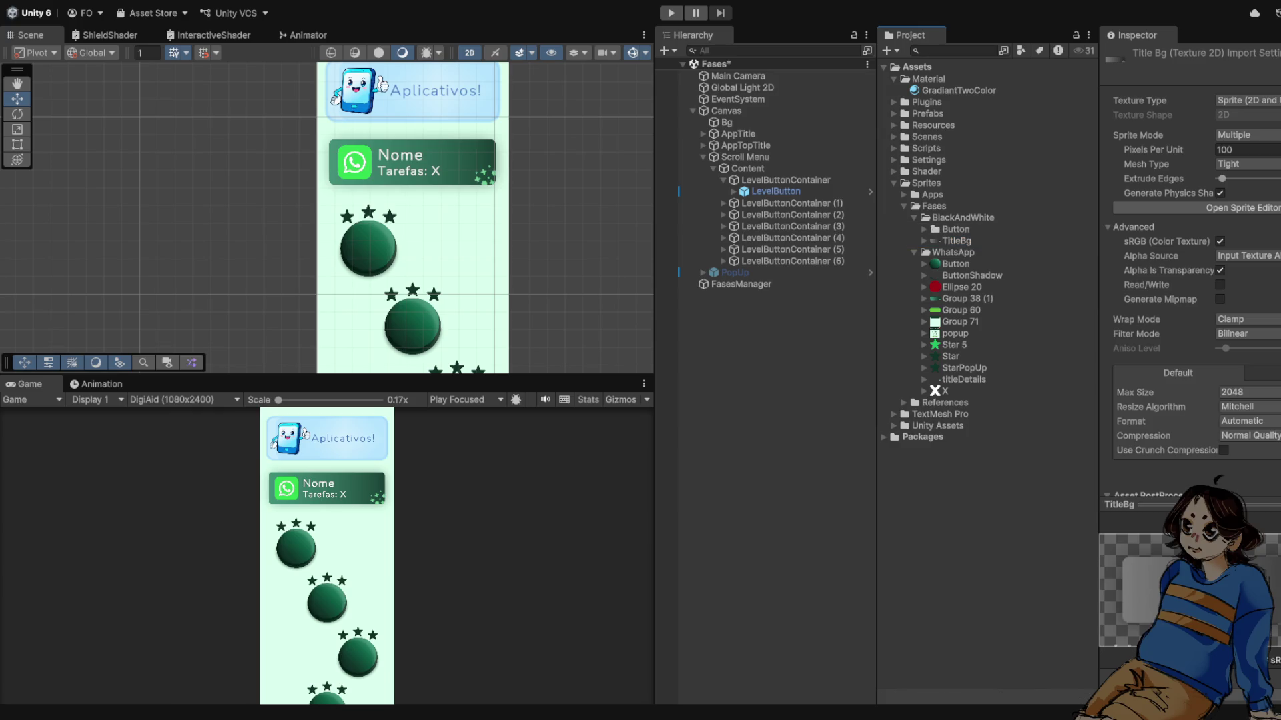
# - Frame the LevelButton and expand it to inspect its ButtonShadow layer
pyautogui.scroll(3, 353, 241)
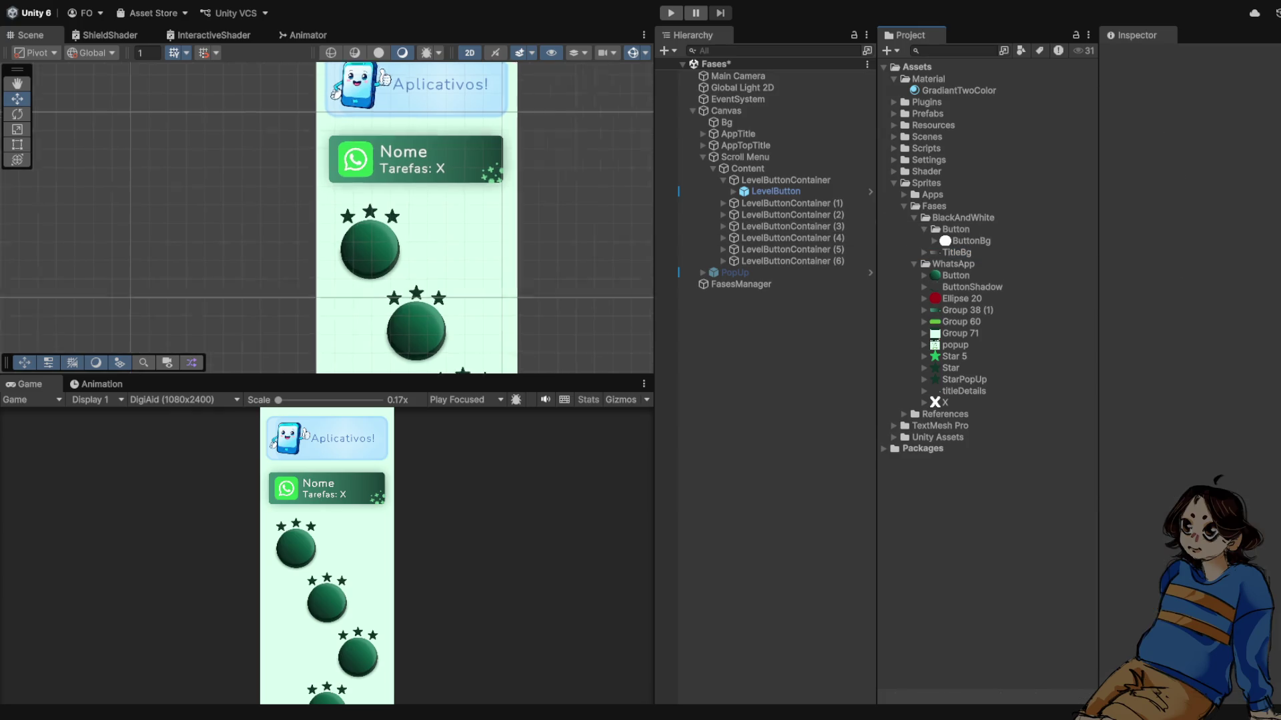
pyautogui.press('f')
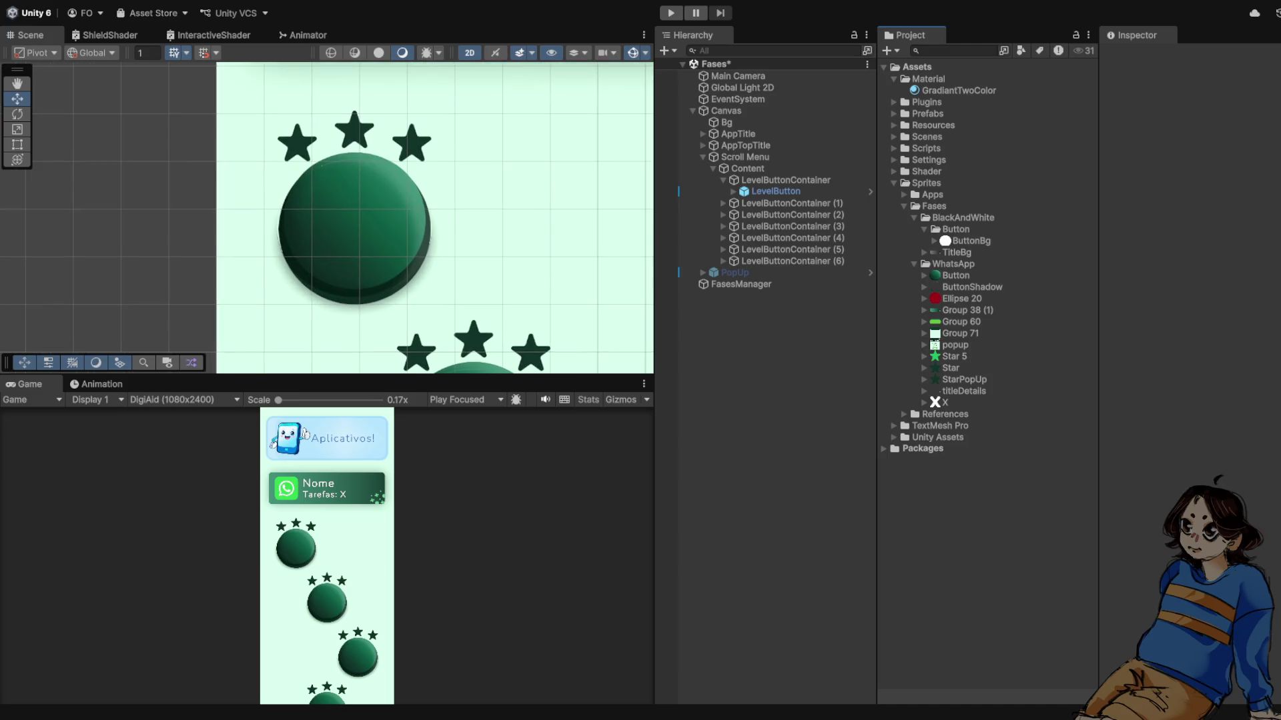
pyautogui.click(734, 192)
pyautogui.click(776, 192)
pyautogui.click(791, 203)
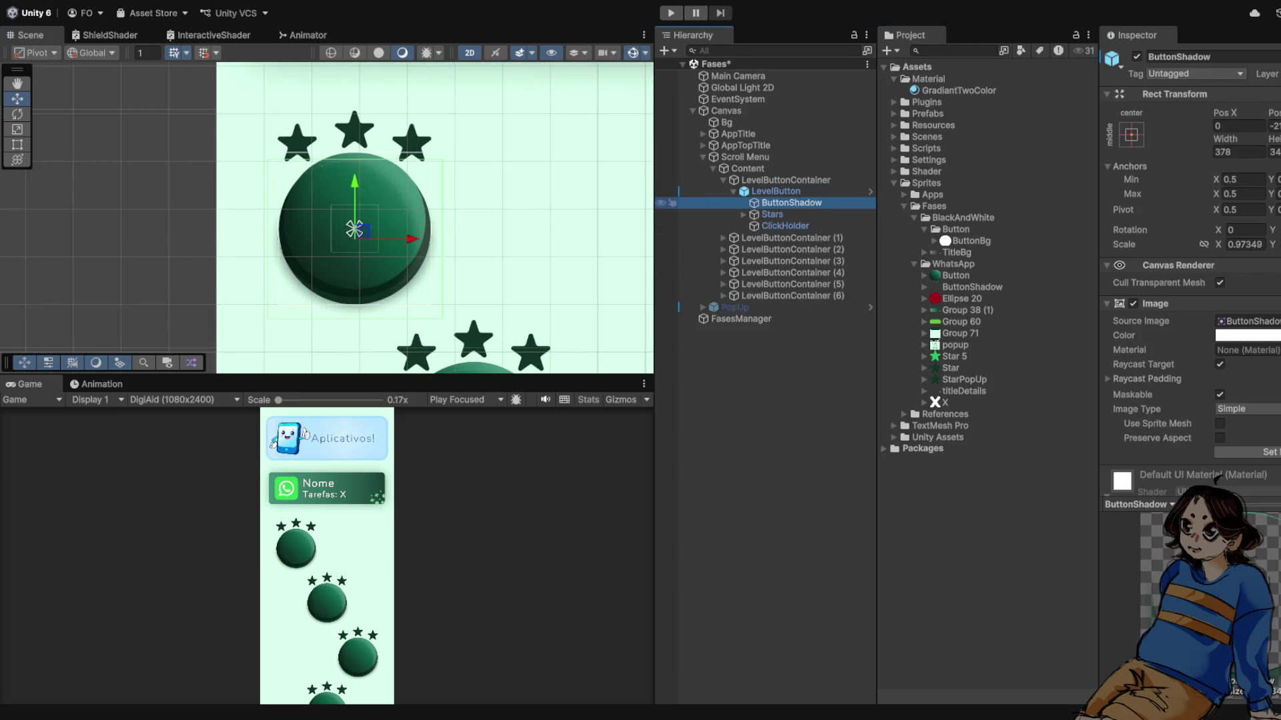
pyautogui.click(775, 192)
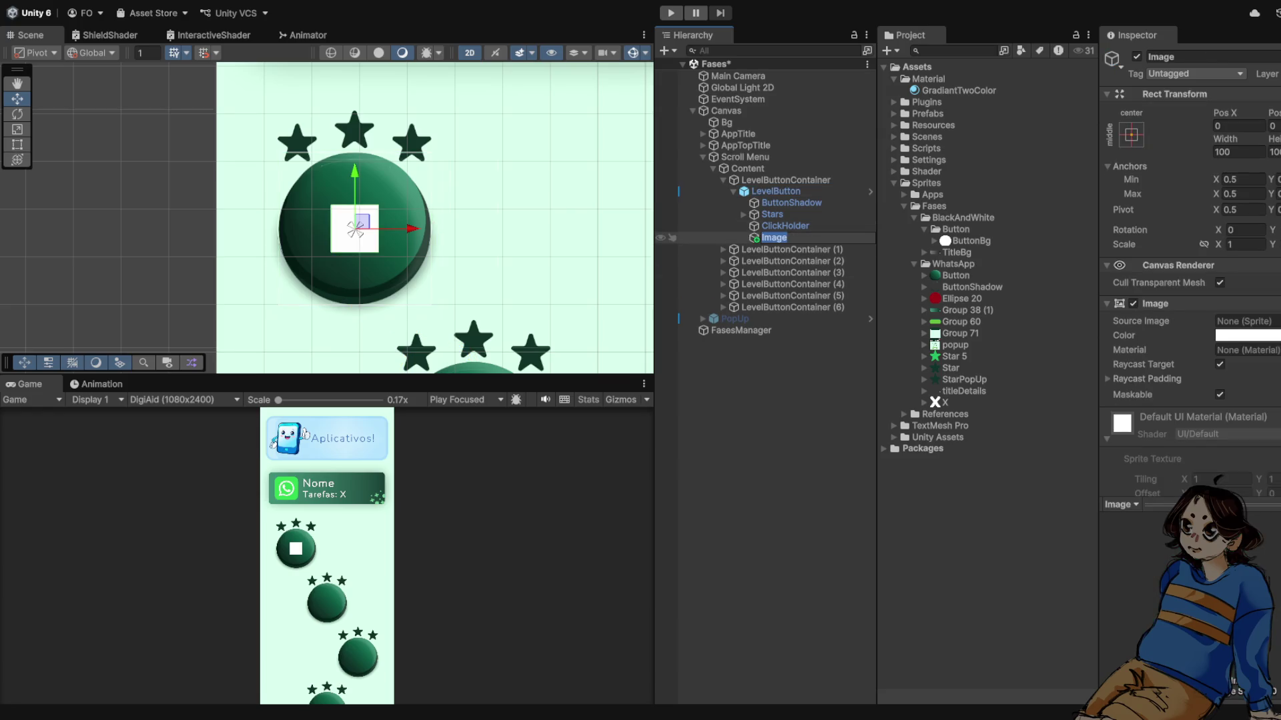
# - Rename the new Image to ButtonBg and give it the ButtonBg sprite at native size
pyautogui.click(1187, 57)
pyautogui.write('B')
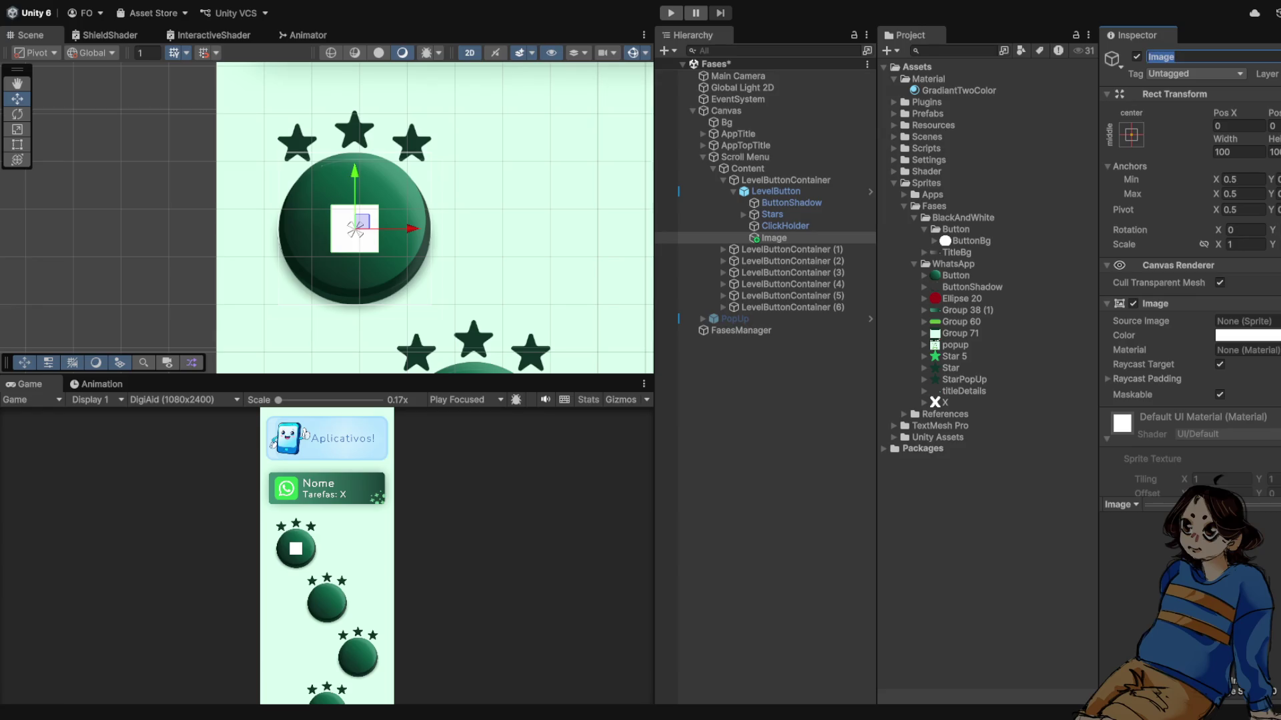
pyautogui.write('uttonBg')
pyautogui.press('Return')
pyautogui.moveTo(971, 241)
pyautogui.mouseDown()
pyautogui.moveTo(800, 293)
pyautogui.moveTo(1245, 321)
pyautogui.mouseUp()
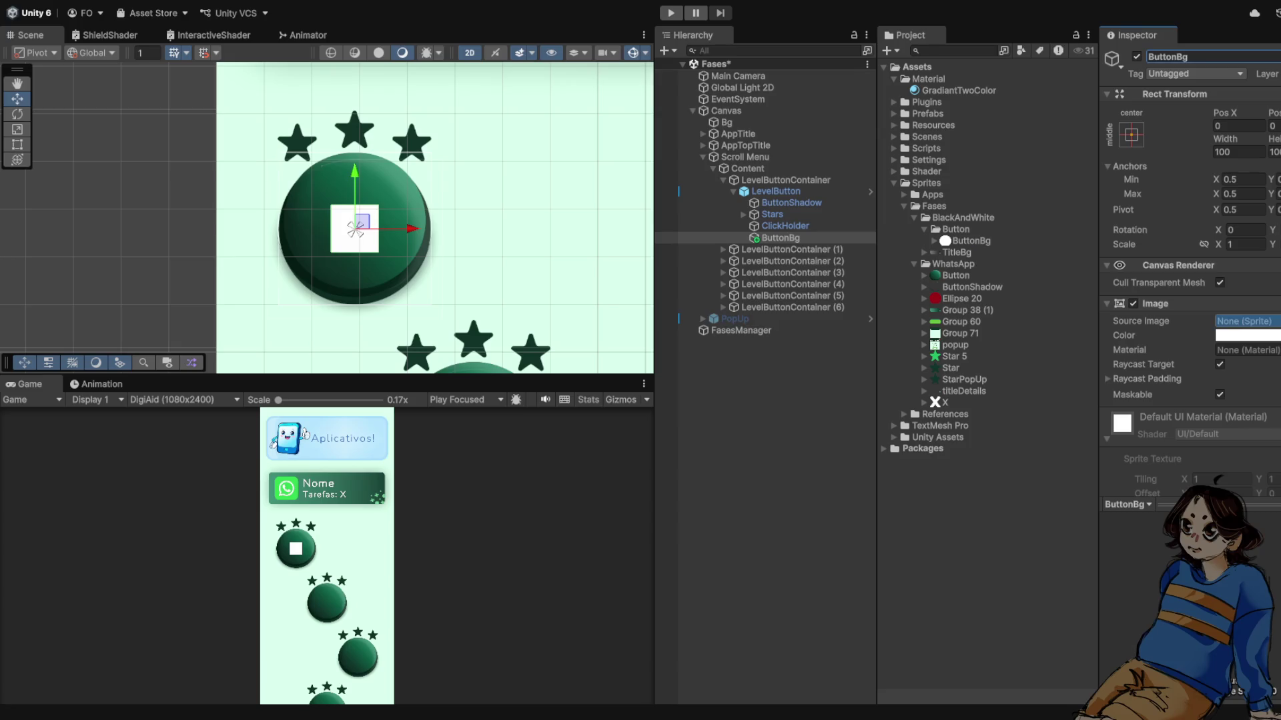
pyautogui.click(1248, 451)
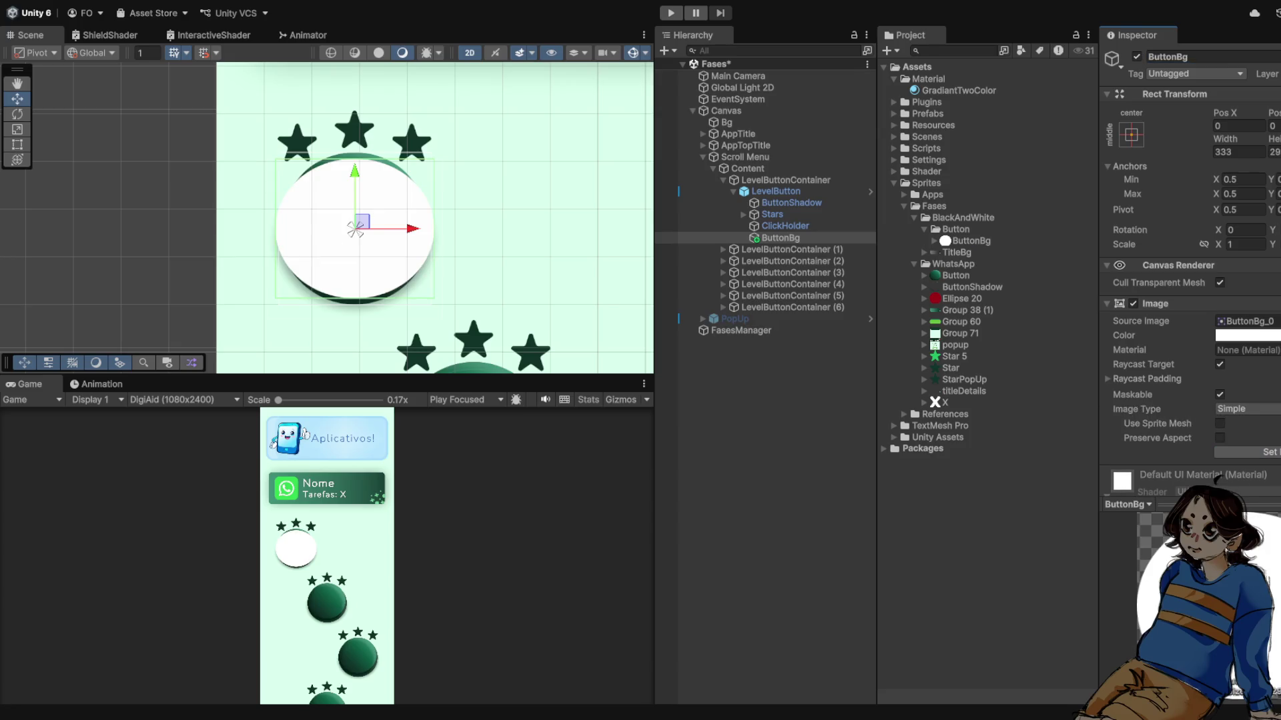
# - Lower the white ButtonBg circle to about Pos Y -12, then select the whole LevelButton
pyautogui.scroll(2, 408, 229)
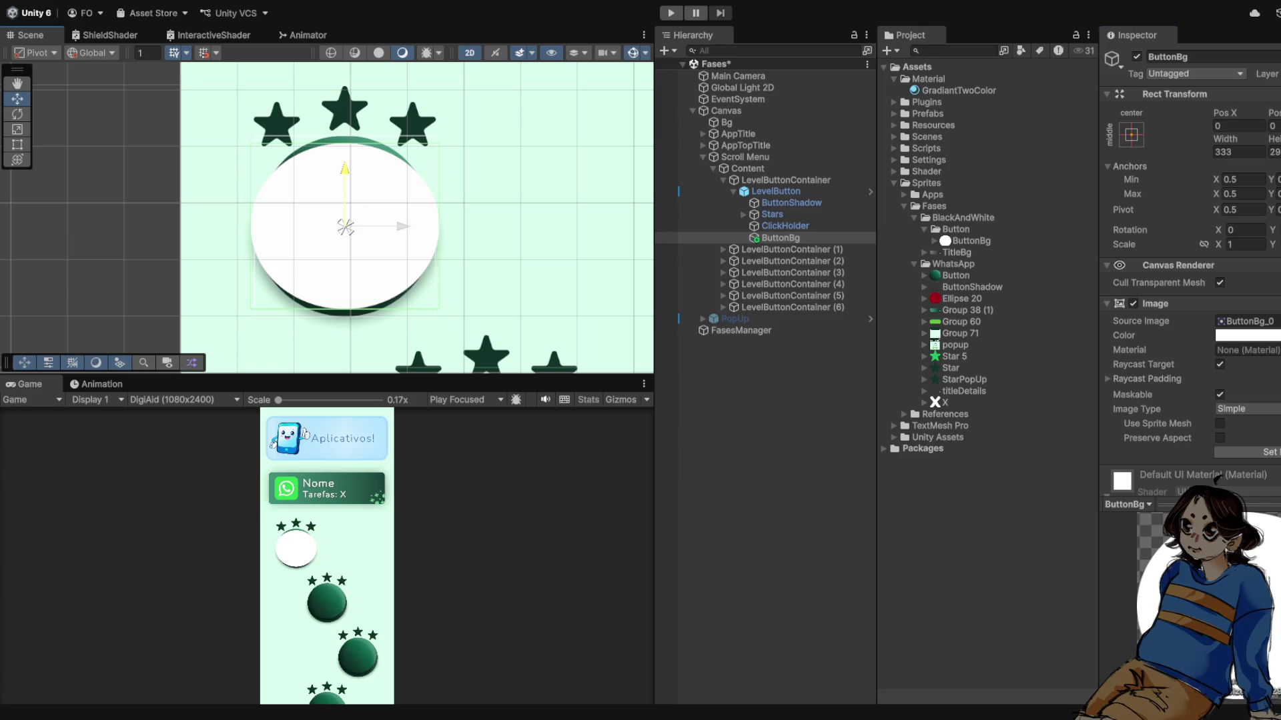
pyautogui.moveTo(344, 190); pyautogui.dragTo(345, 198)
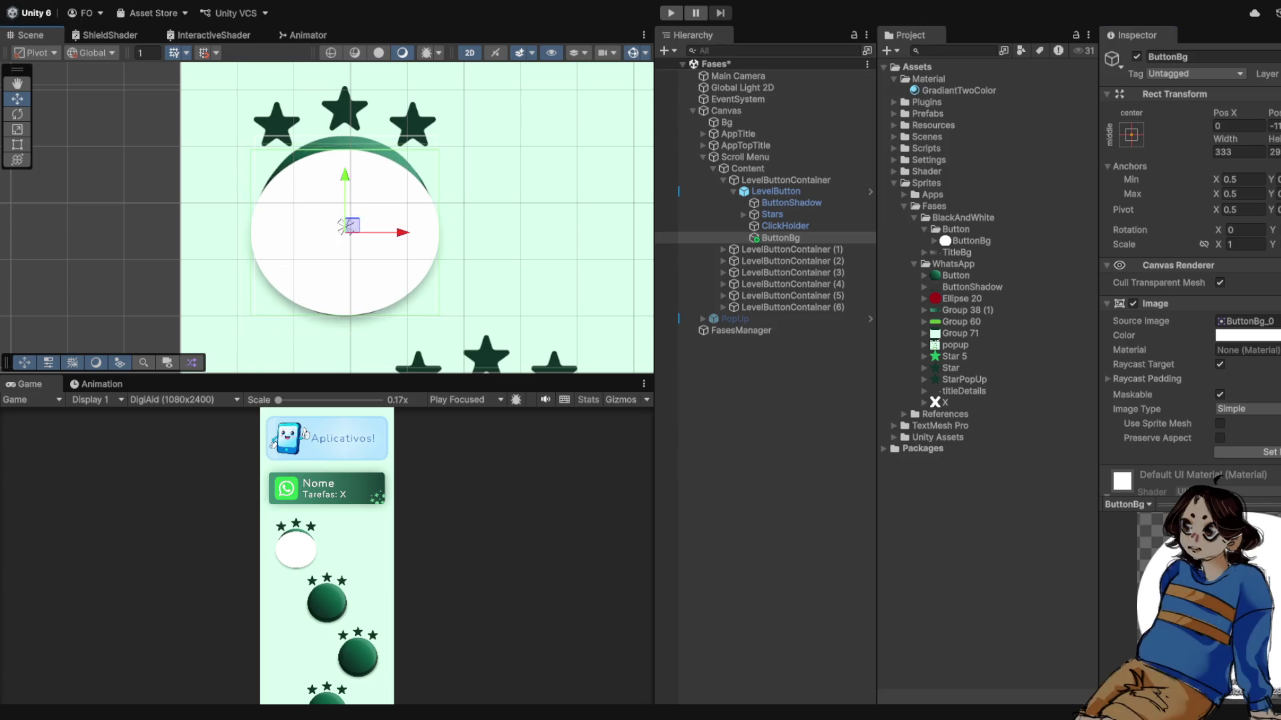
pyautogui.scroll(2, 347, 200)
pyautogui.scroll(3, 347, 327)
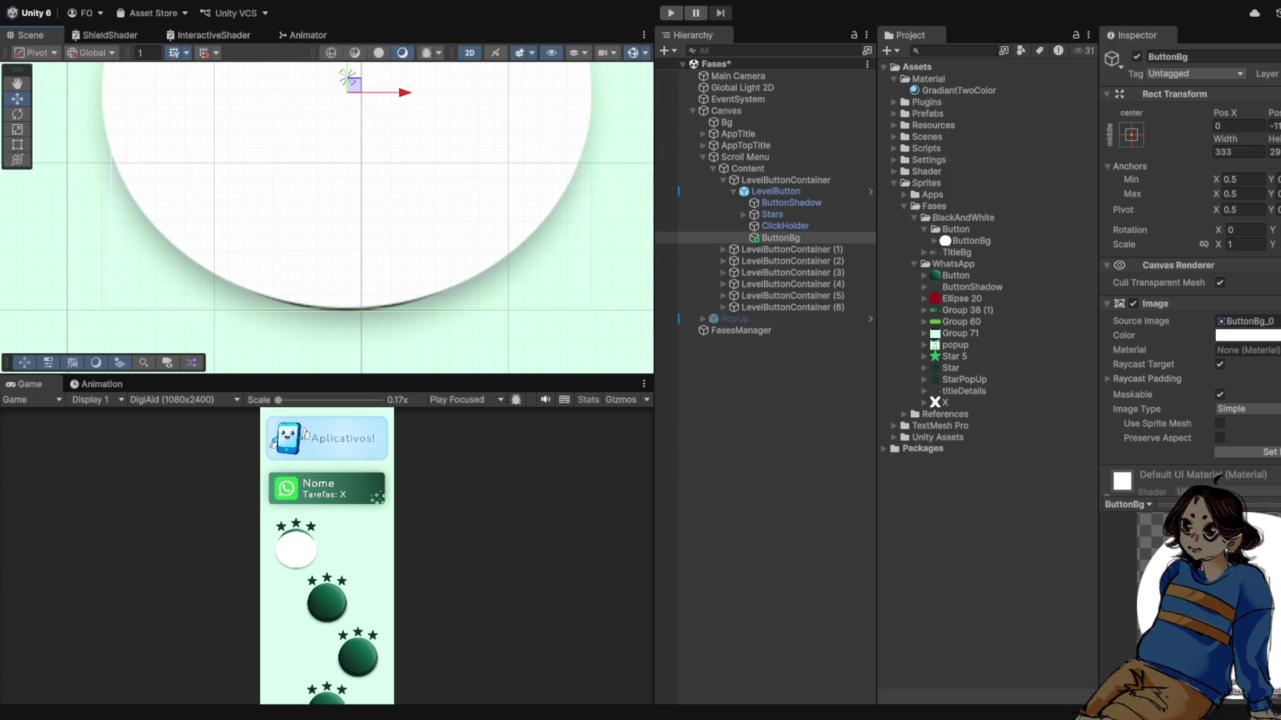
pyautogui.moveTo(347, 76); pyautogui.dragTo(347, 78)
pyautogui.scroll(-5, 381, 177)
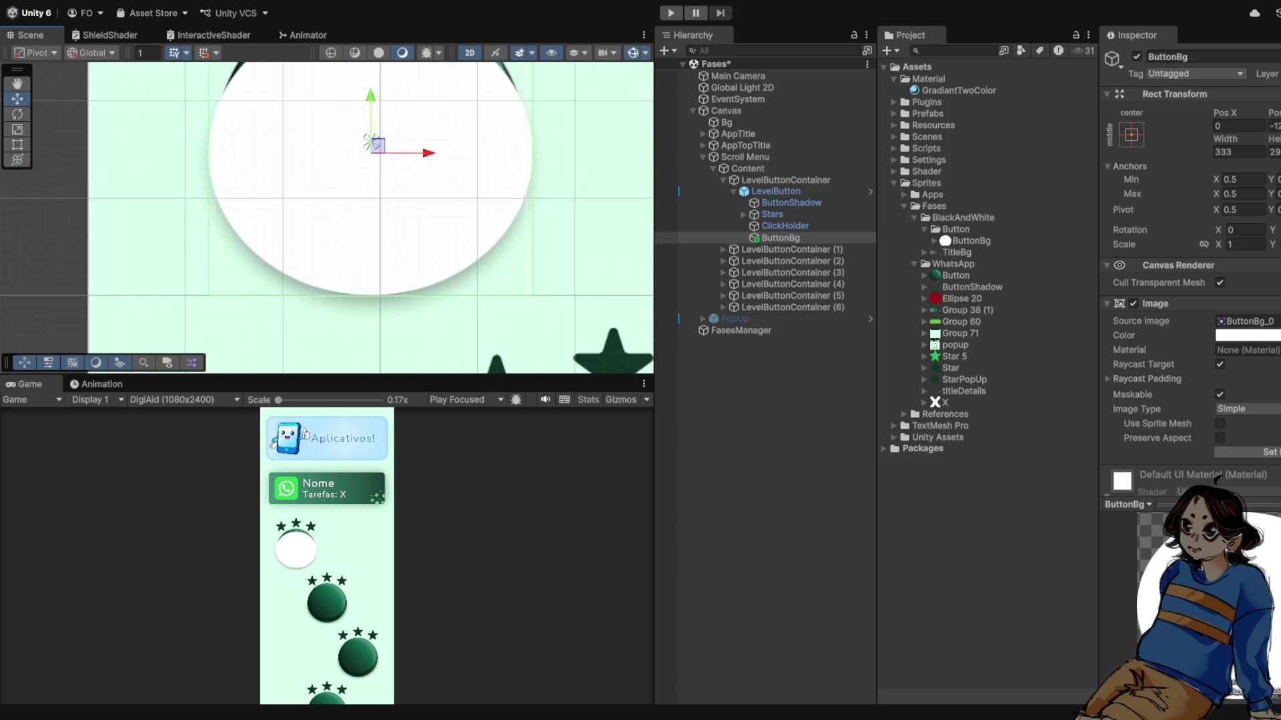
pyautogui.scroll(1, 382, 176)
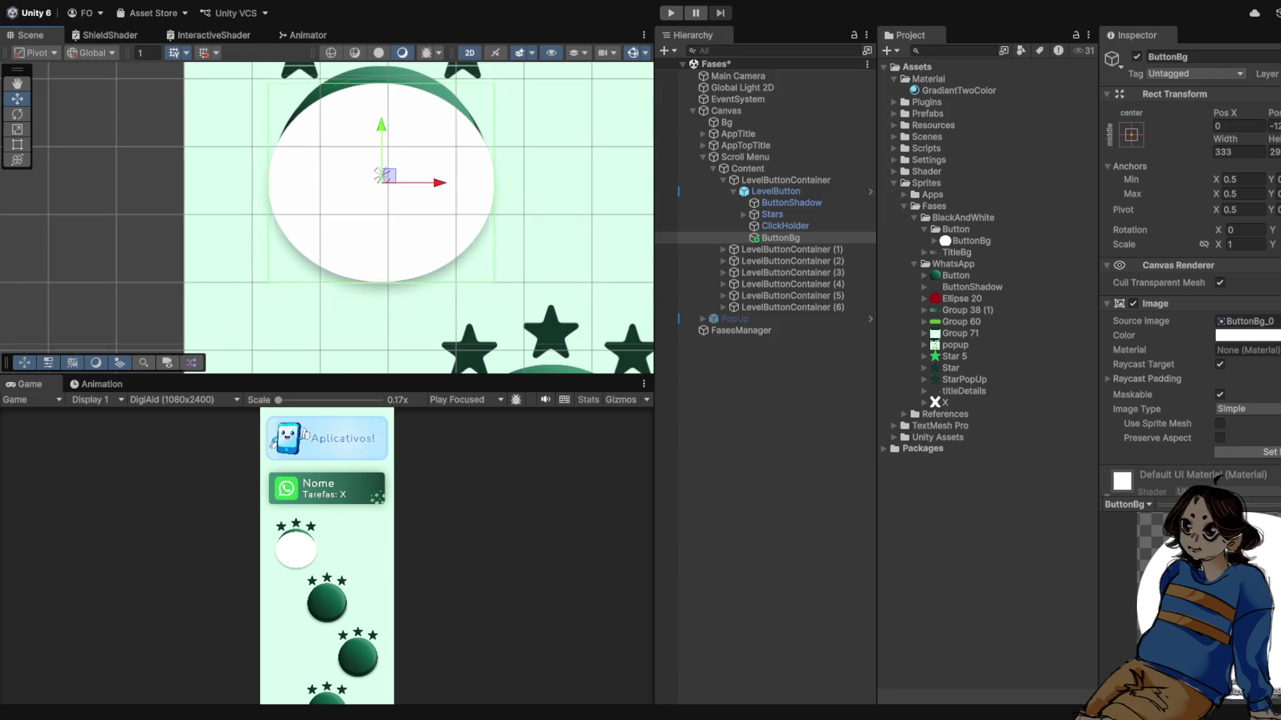
pyautogui.click(382, 174)
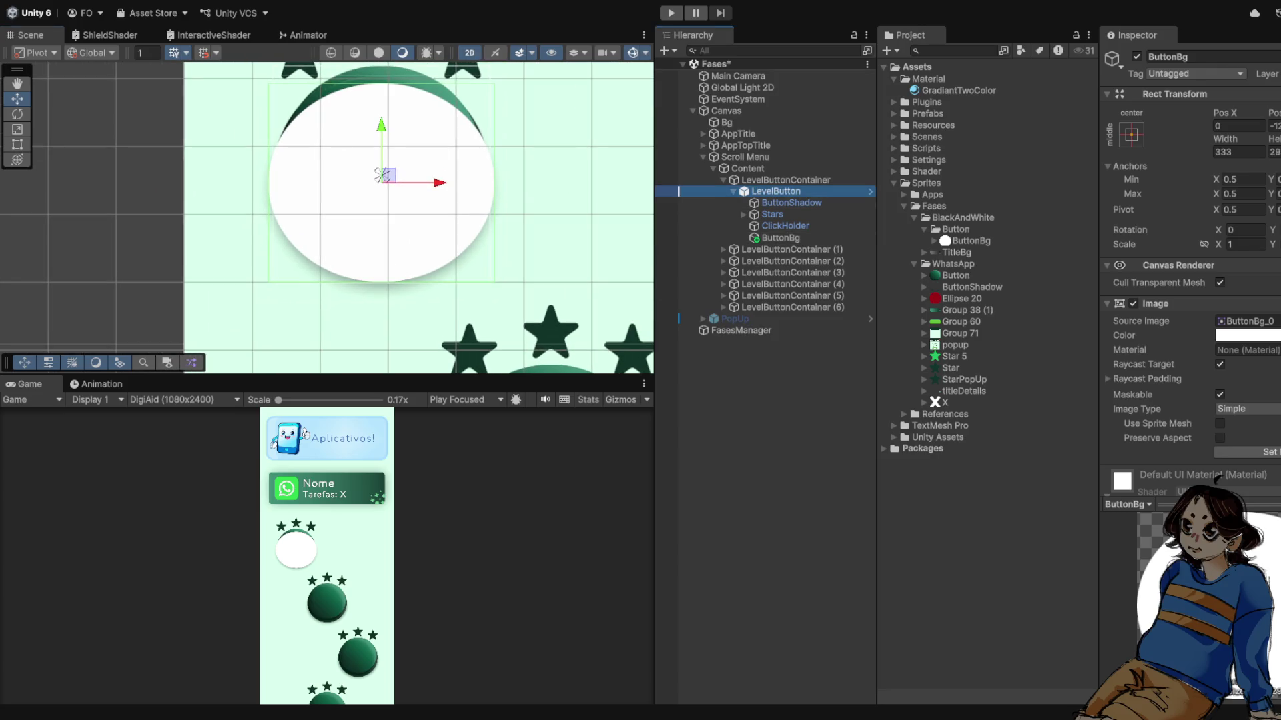
# - Preview the level menu in Play mode, then stop the preview
pyautogui.scroll(-1, 542, 179)
pyautogui.scroll(-2, 542, 179)
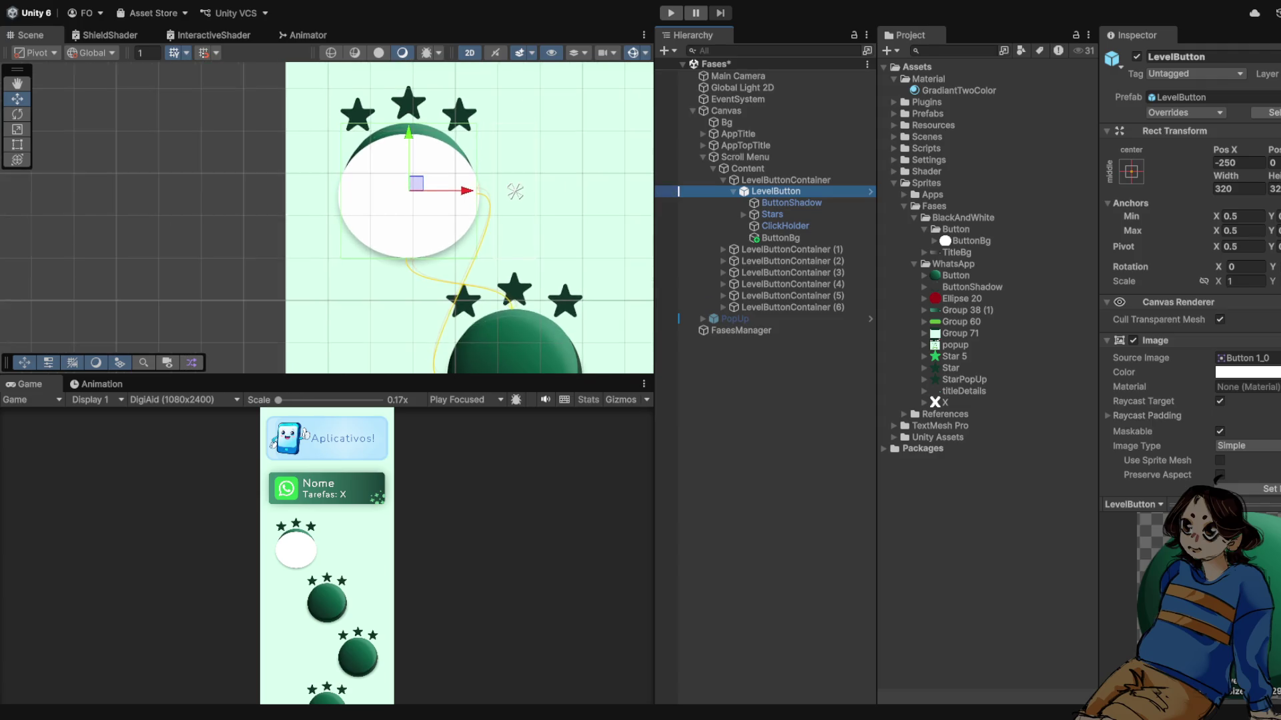
pyautogui.scroll(1, 523, 187)
pyautogui.scroll(-2, 515, 196)
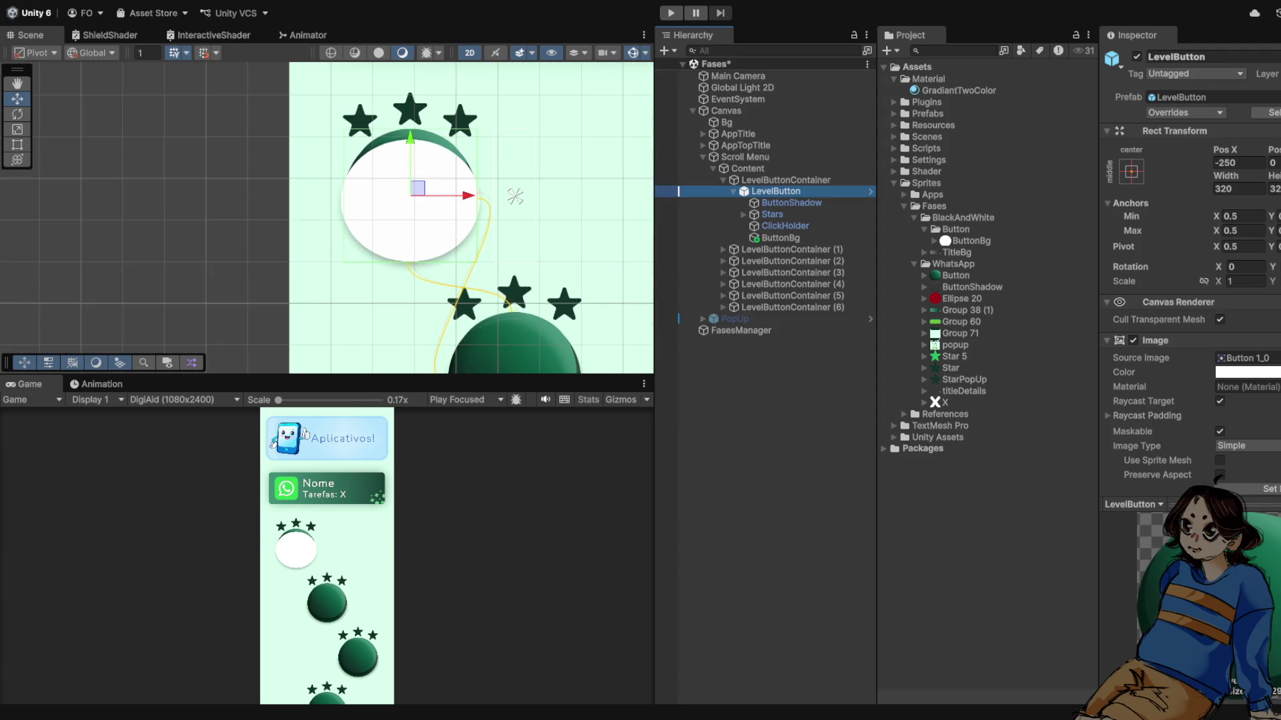
pyautogui.scroll(1, 515, 196)
pyautogui.scroll(-5, 1191, 266)
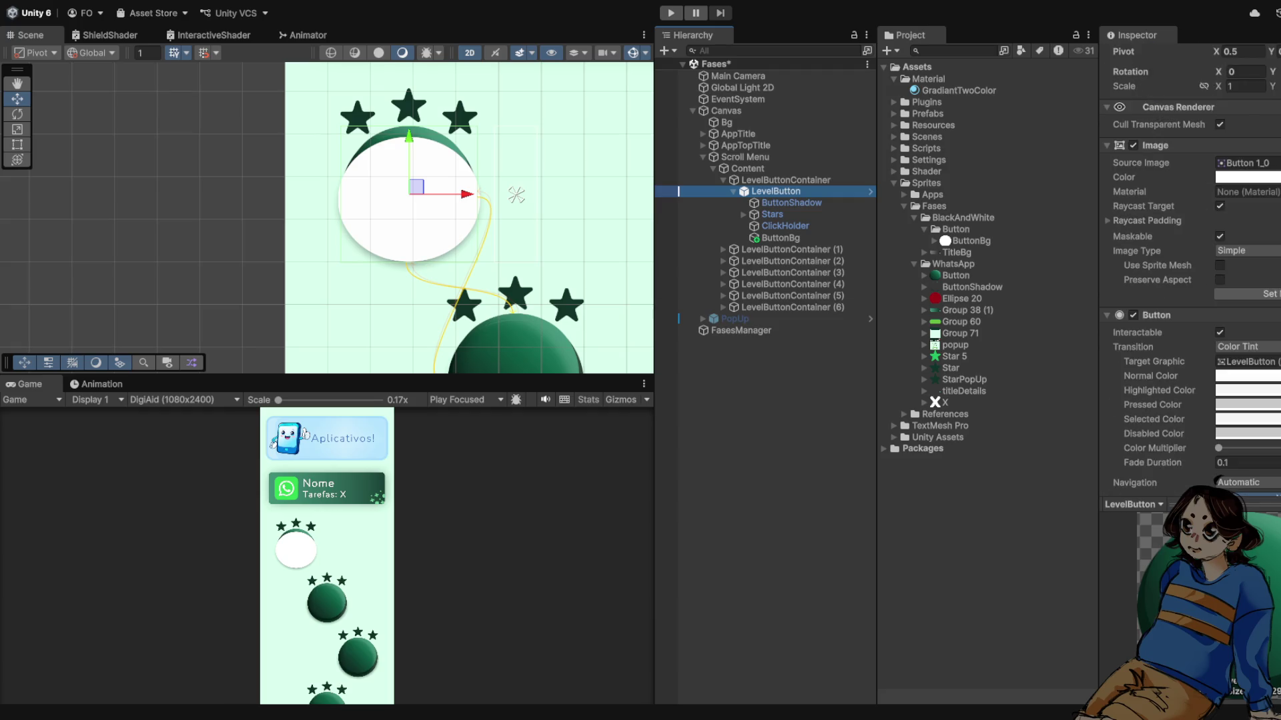
pyautogui.scroll(-1, 516, 195)
pyautogui.scroll(2, 519, 193)
pyautogui.click(1133, 282)
pyautogui.hotkey('ctrl', 'p')
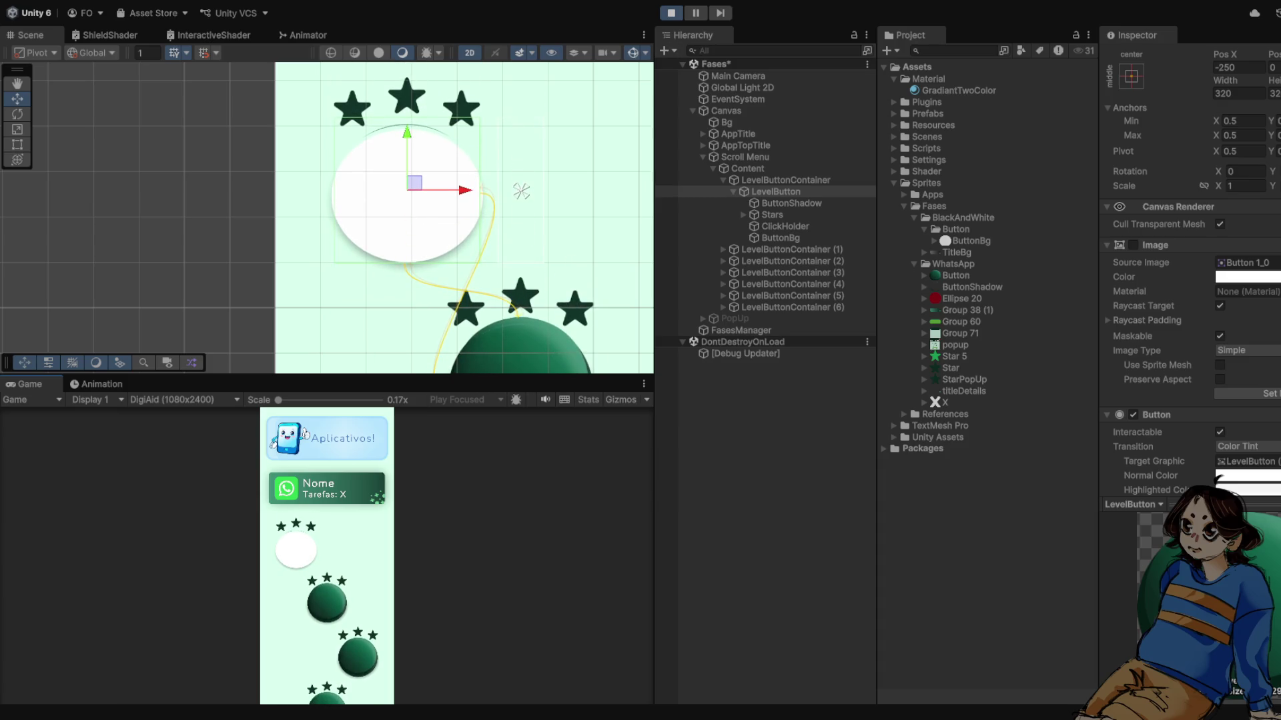
pyautogui.hotkey('ctrl', 'p')
pyautogui.click(1133, 282)
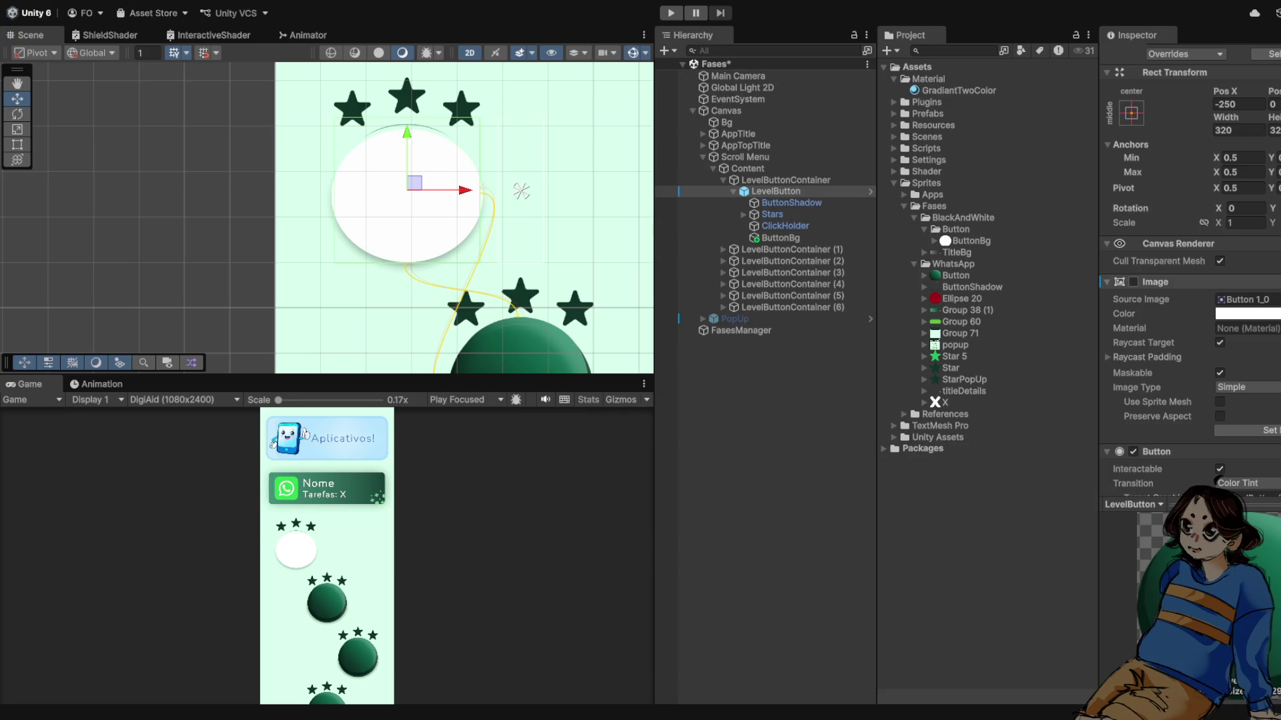
# - Deactivate the ButtonBg layer to hide the white circle
pyautogui.scroll(1, 461, 173)
pyautogui.click(402, 191)
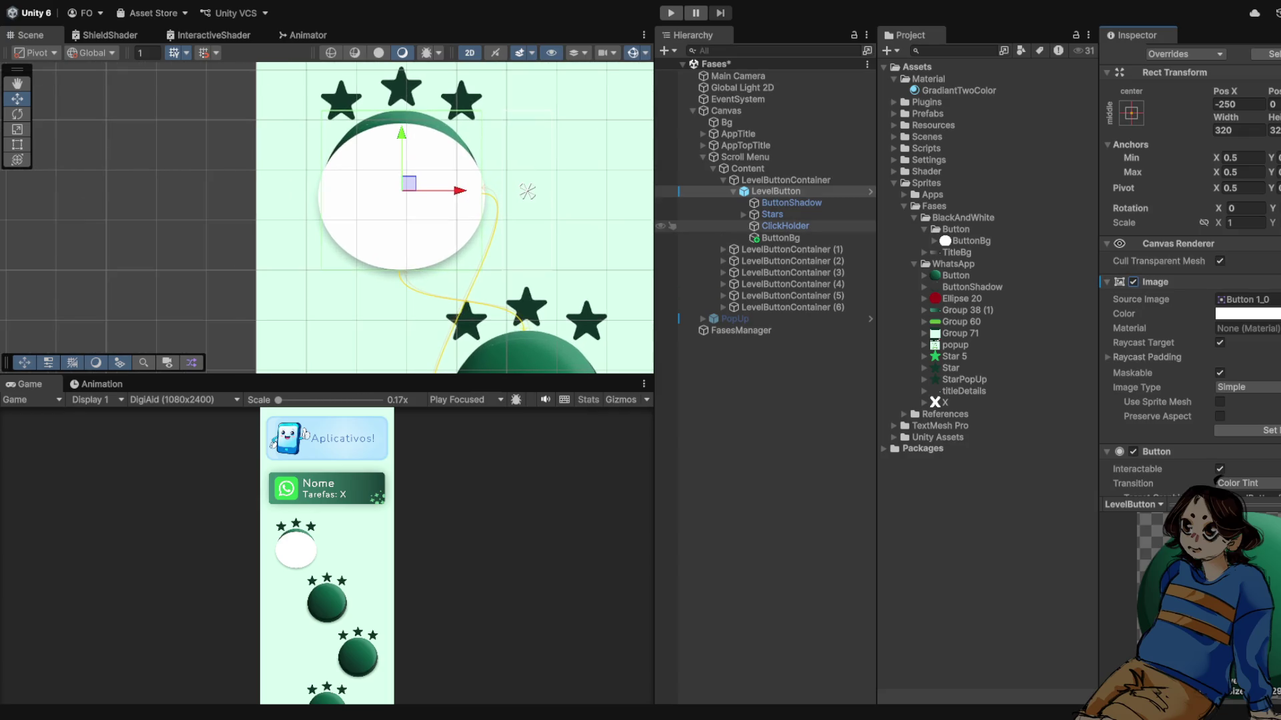
pyautogui.scroll(-5, 1187, 334)
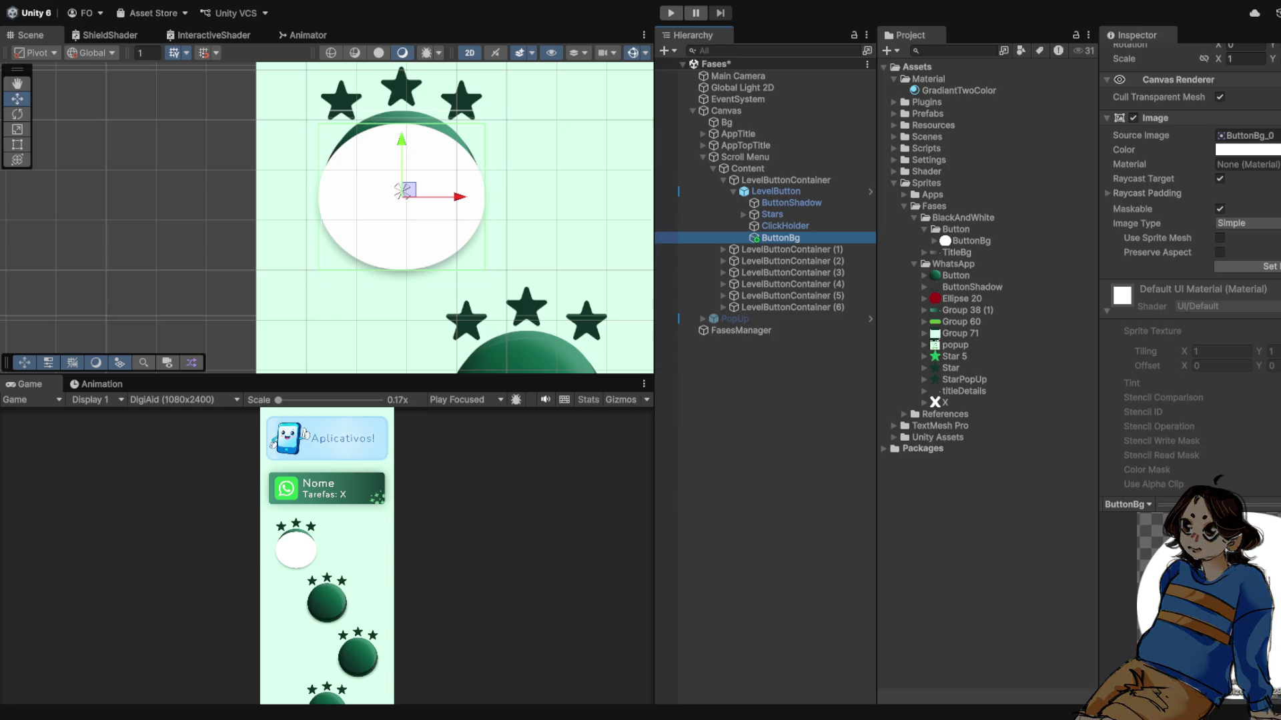
pyautogui.scroll(7, 1188, 333)
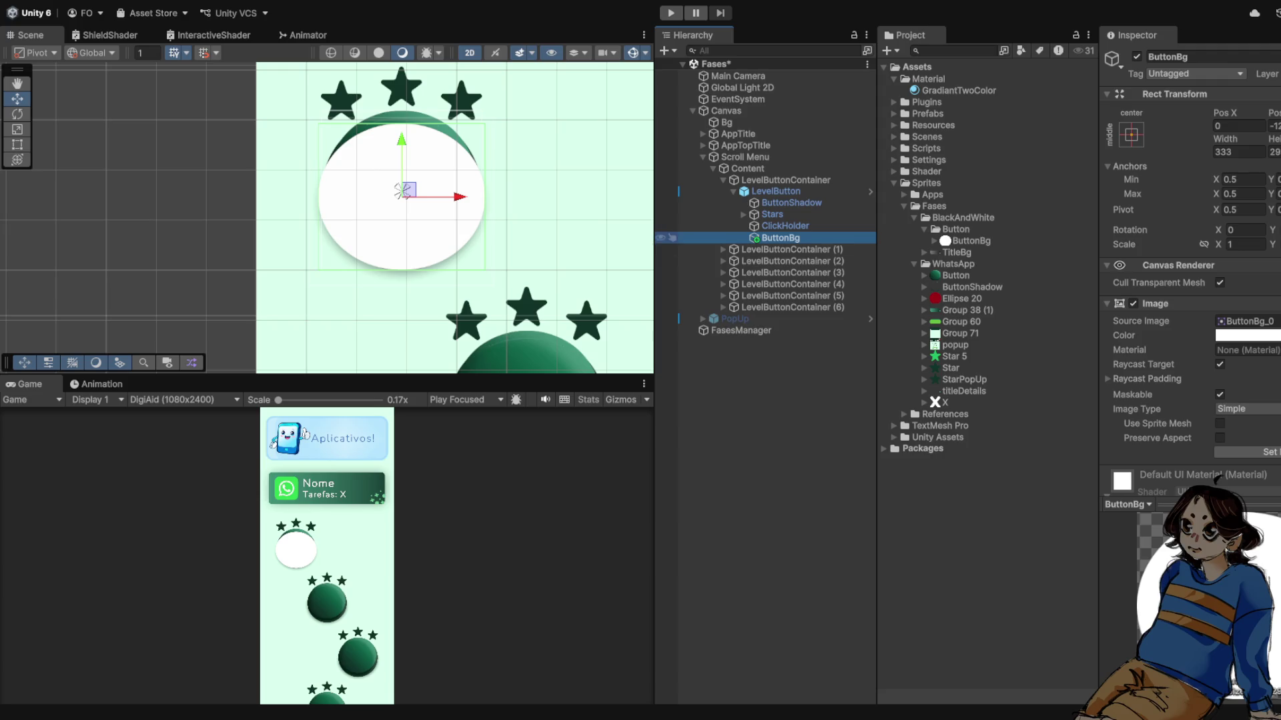
pyautogui.click(1137, 57)
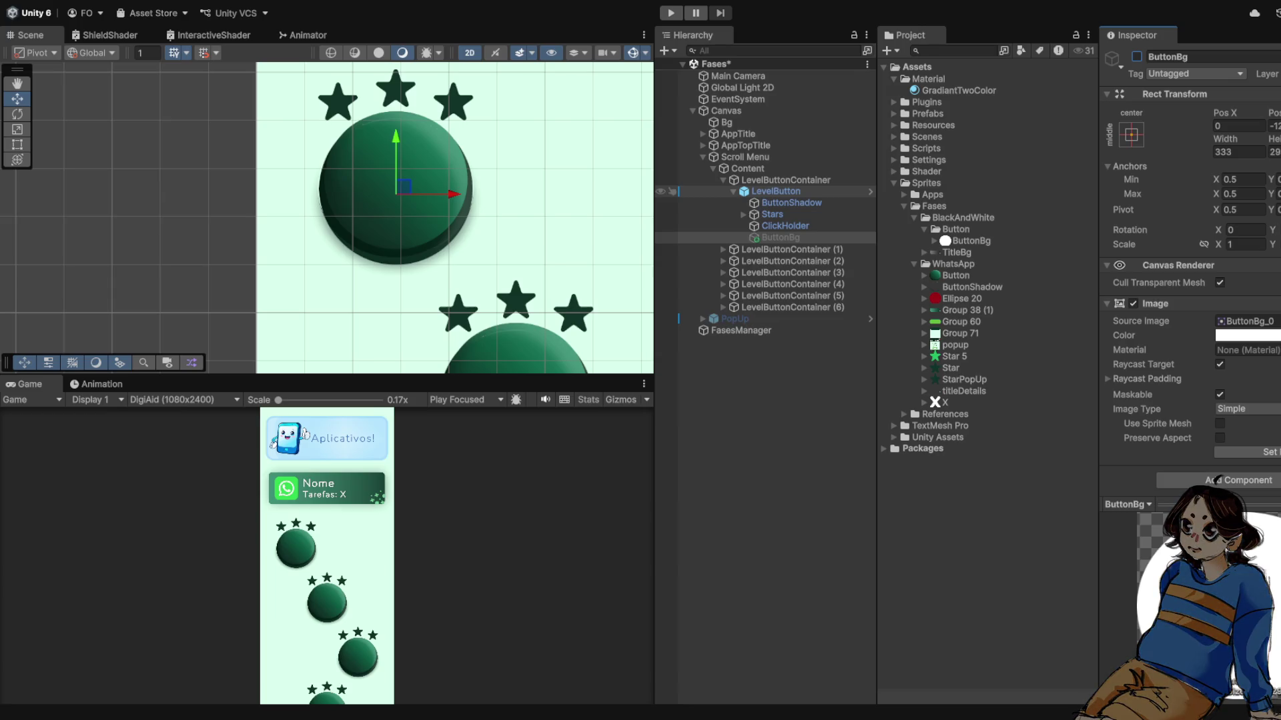
# - Switch between LevelButton and the hidden ButtonBg to check the dark green result
pyautogui.click(776, 191)
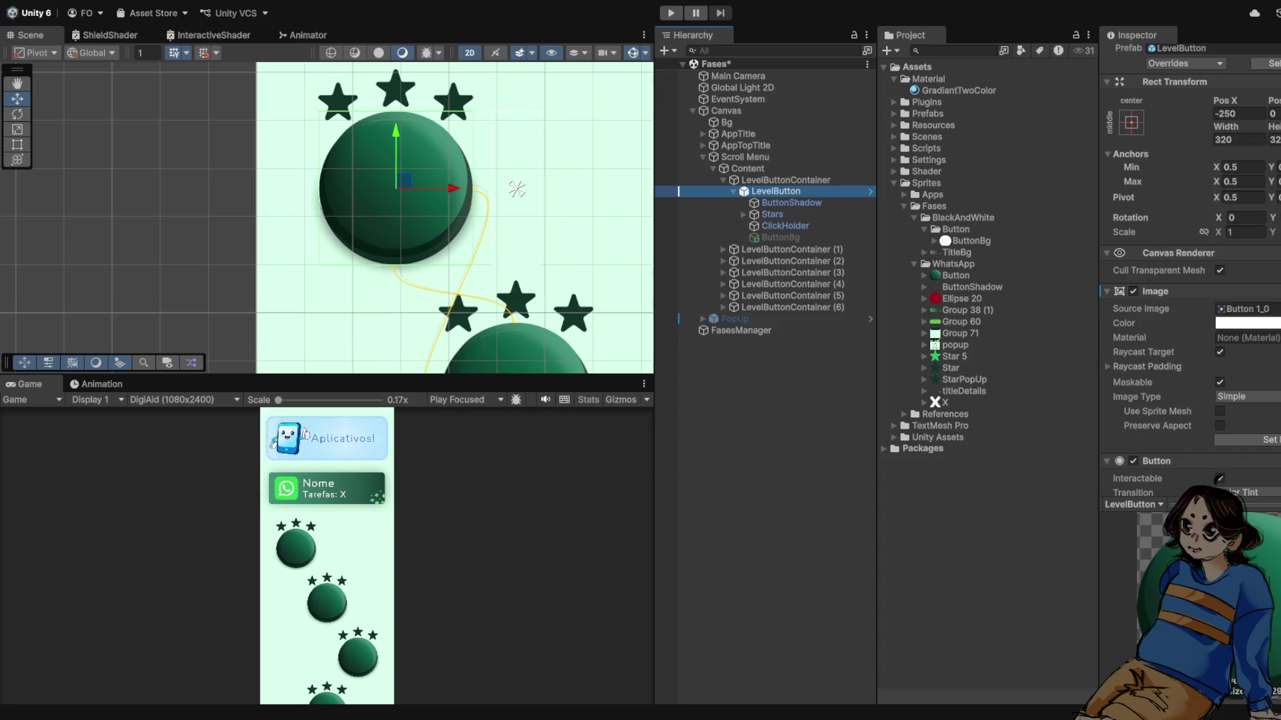
pyautogui.click(781, 237)
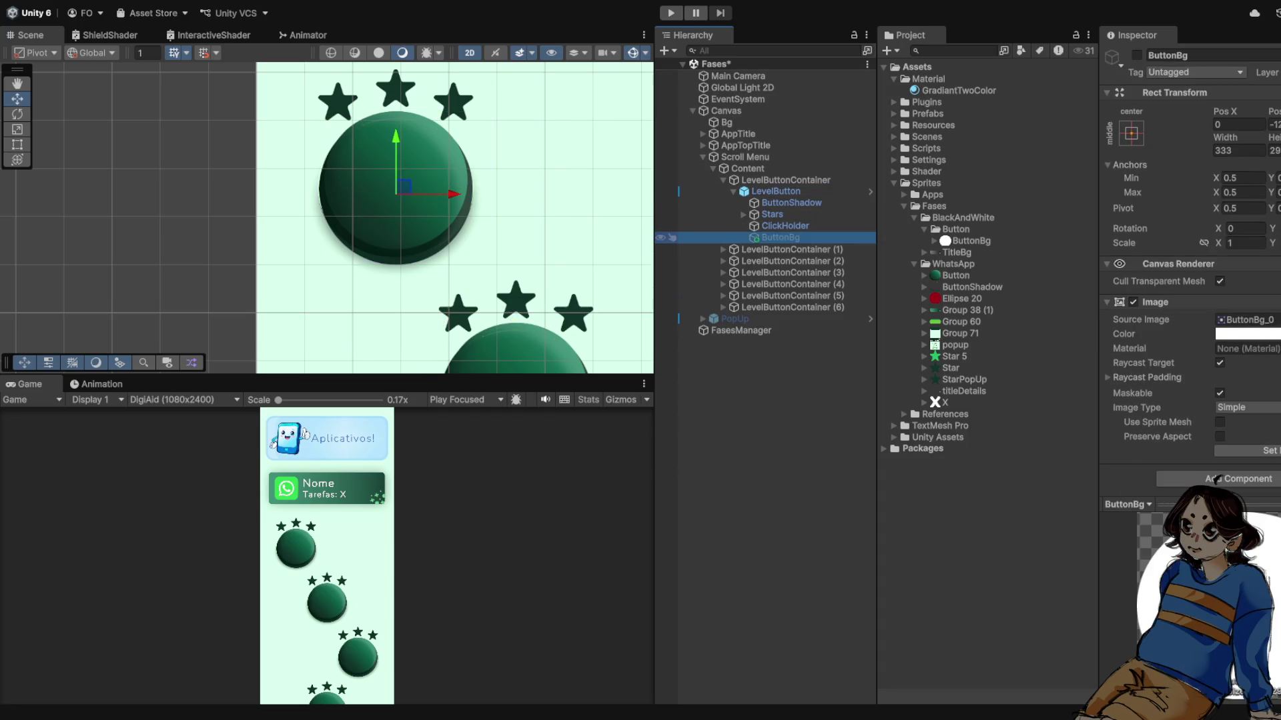
pyautogui.click(777, 192)
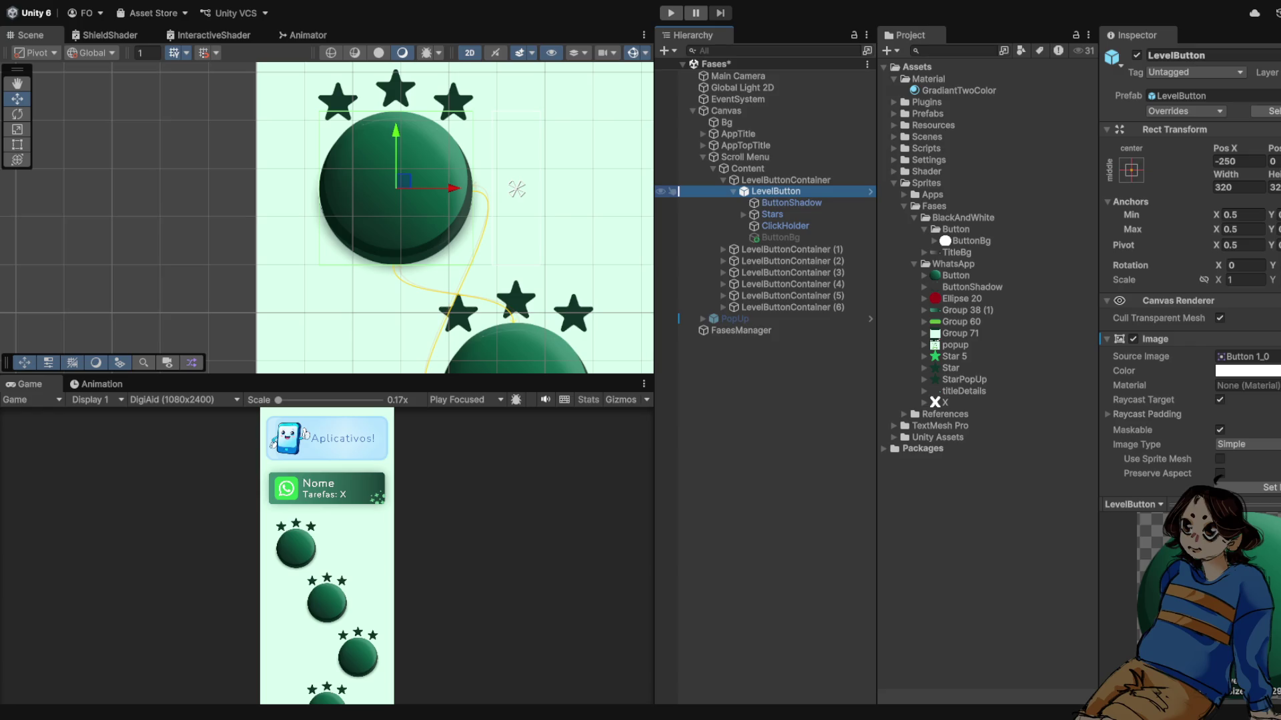
pyautogui.scroll(2, 530, 287)
pyautogui.scroll(1, 530, 287)
pyautogui.scroll(-3, 453, 208)
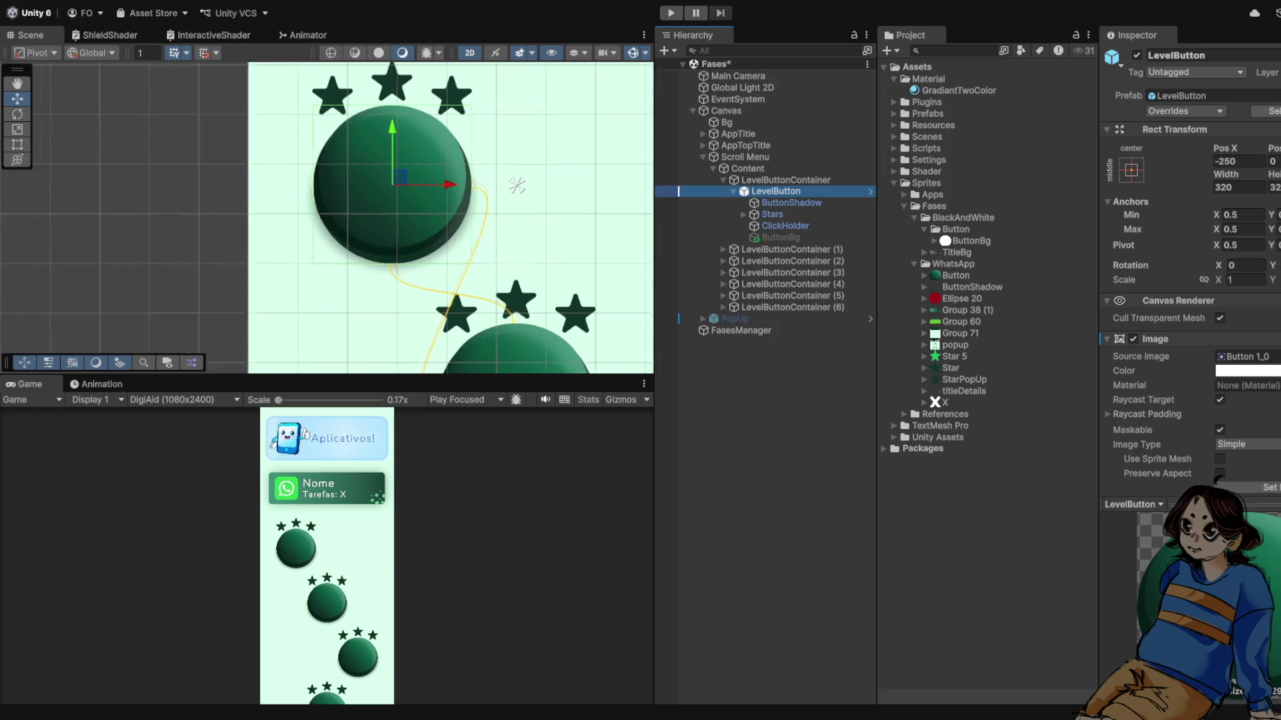
pyautogui.scroll(-2, 453, 209)
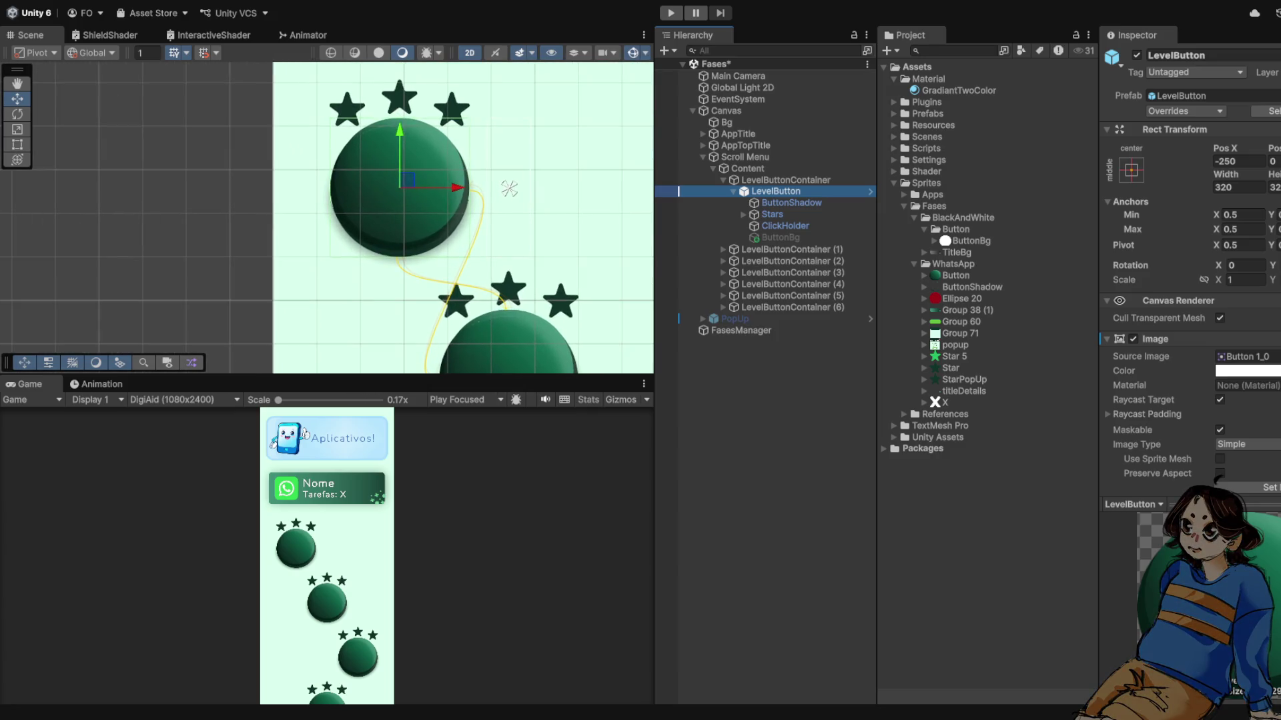
pyautogui.scroll(-2, 490, 195)
pyautogui.scroll(3, 492, 194)
pyautogui.scroll(1, 494, 195)
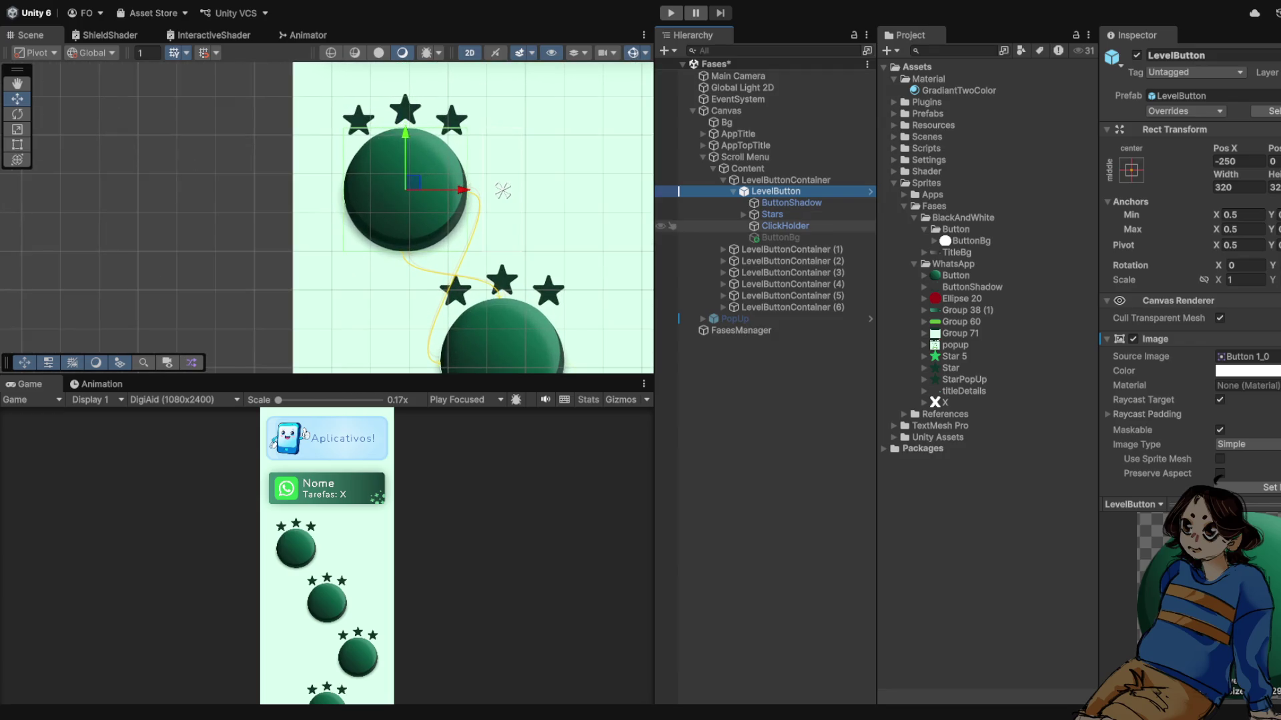
pyautogui.click(780, 237)
pyautogui.click(502, 191)
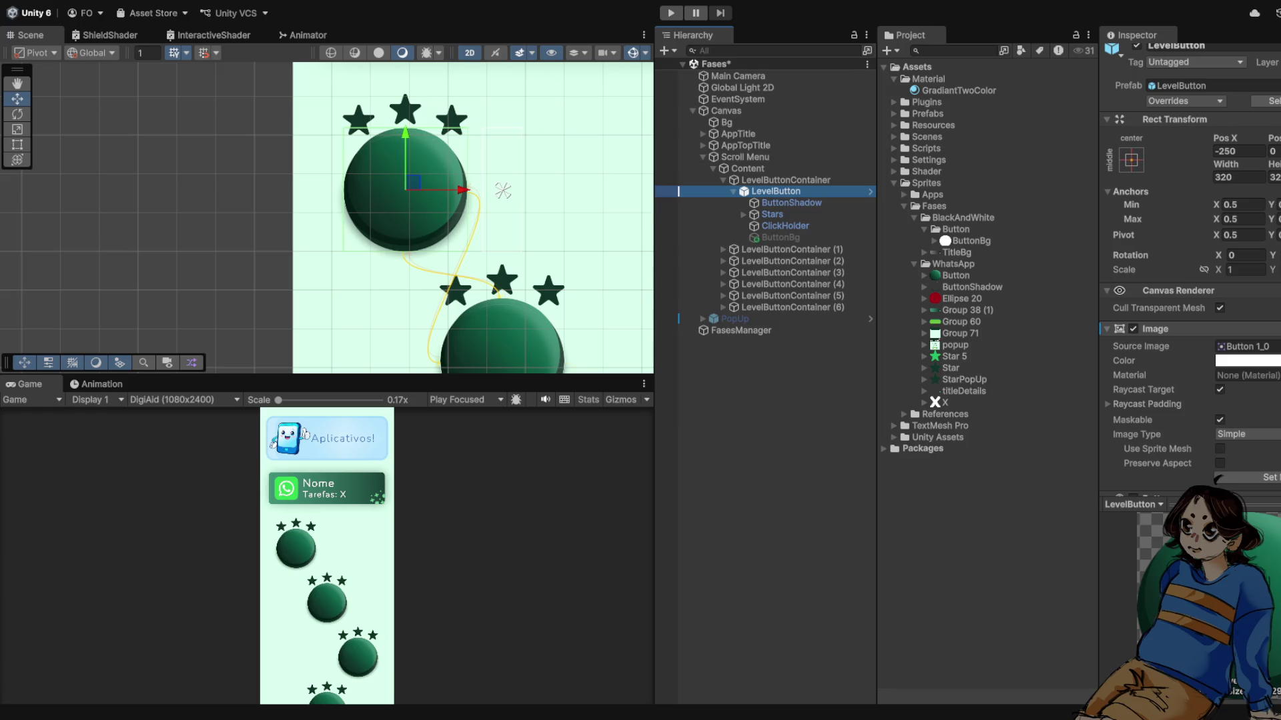
pyautogui.click(780, 237)
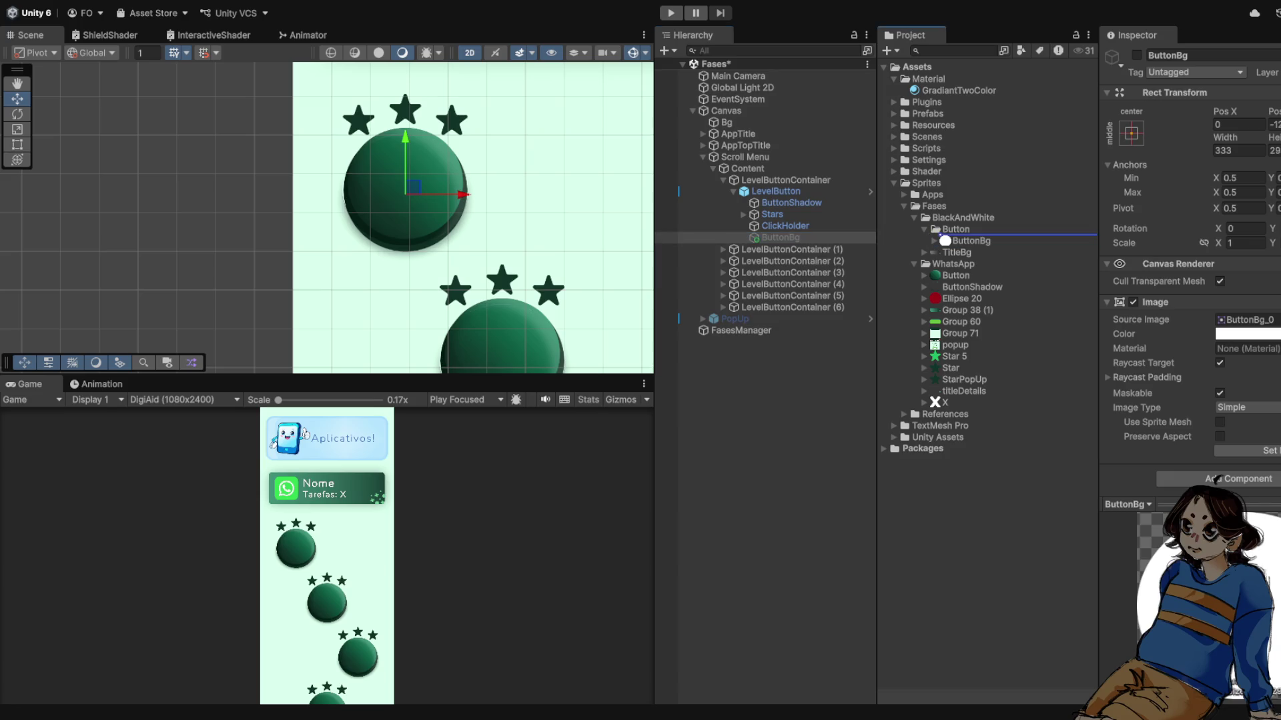
pyautogui.scroll(3, 393, 210)
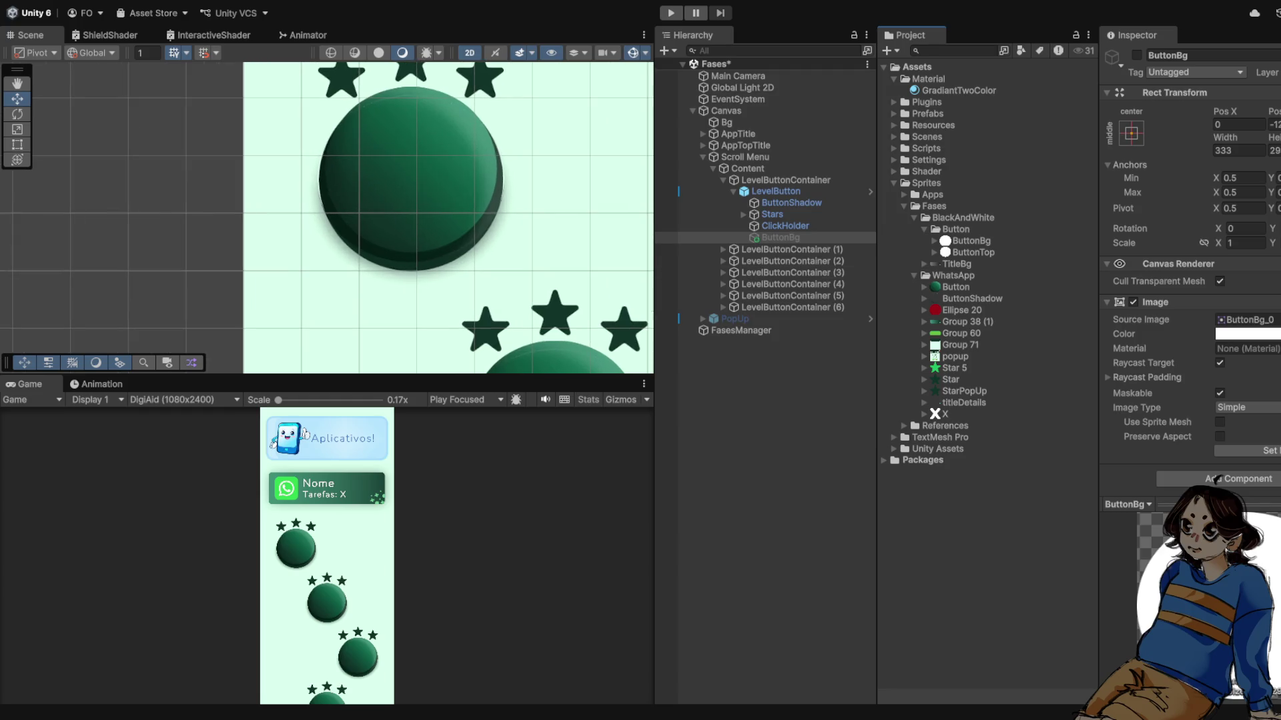
# - Add a new image named ButtonTop inside LevelButton
pyautogui.click(774, 191)
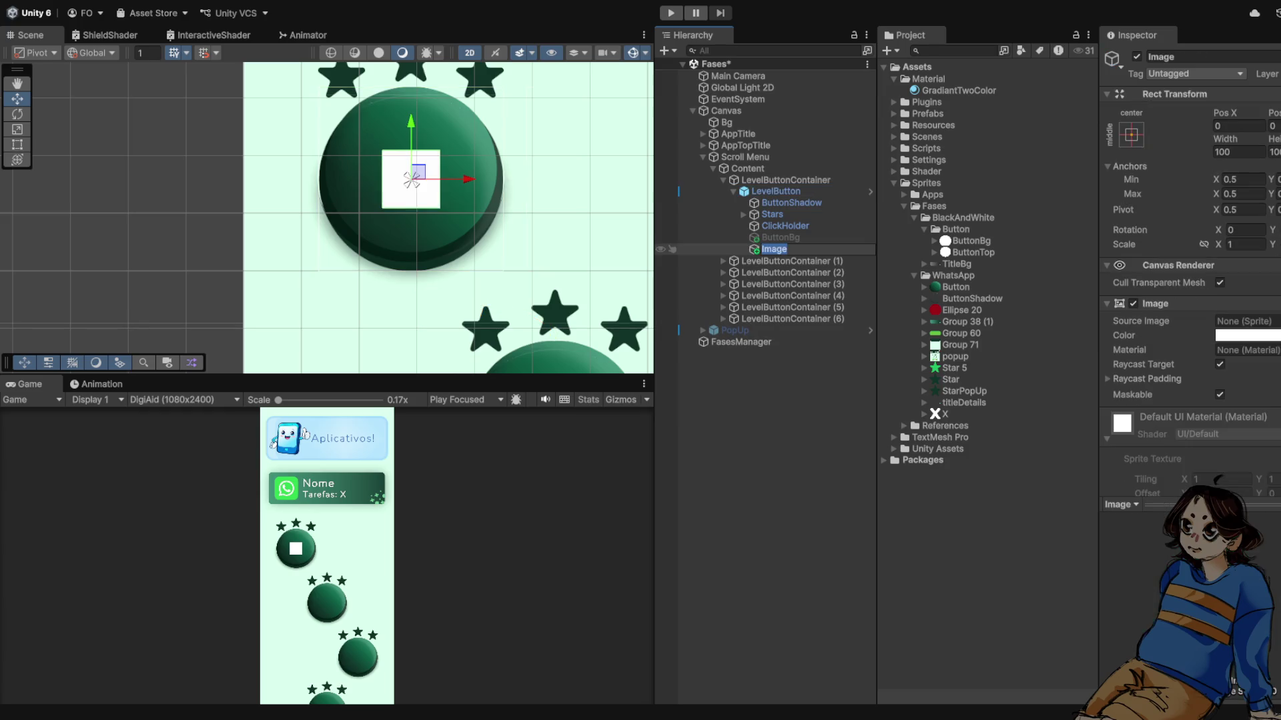
pyautogui.write('ButtonTop')
pyautogui.press('Return')
# - Give ButtonTop the ButtonBg_0 sprite at native size and raise it slightly
pyautogui.moveTo(971, 240)
pyautogui.mouseDown()
pyautogui.moveTo(1227, 304)
pyautogui.moveTo(1244, 321)
pyautogui.mouseUp()
pyautogui.click(1254, 452)
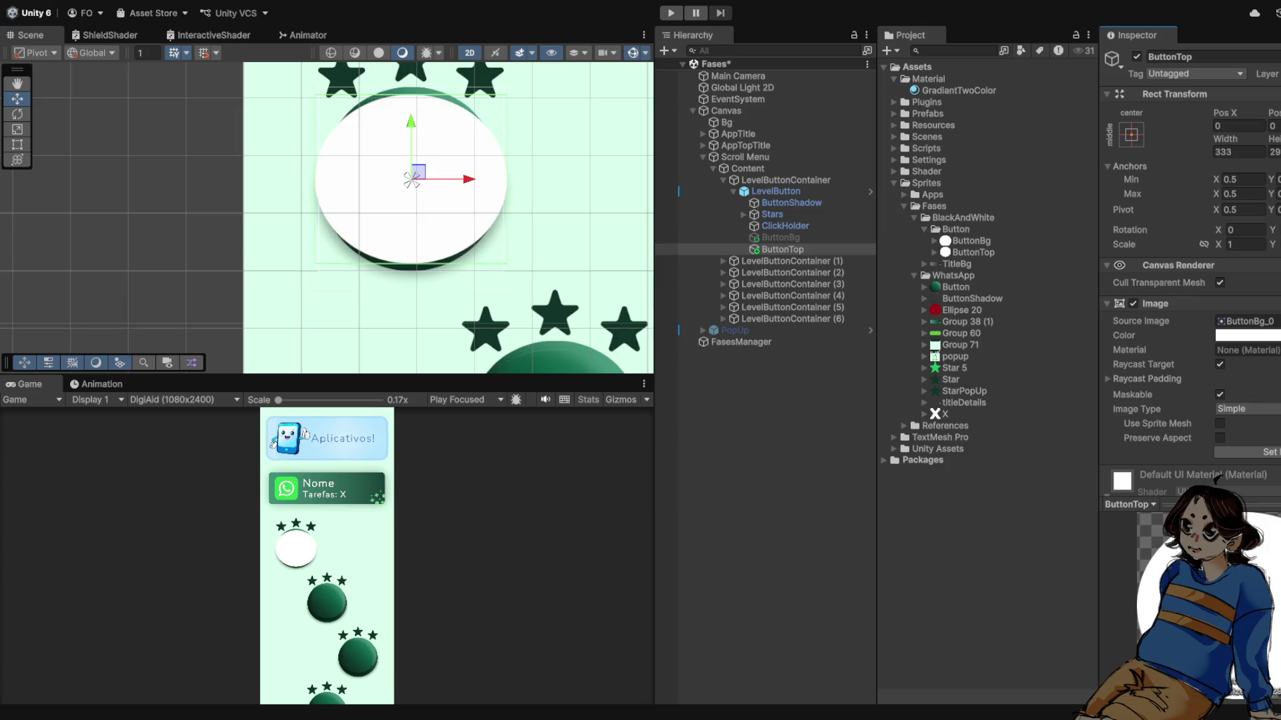
pyautogui.scroll(2, 411, 179)
pyautogui.moveTo(411, 179); pyautogui.dragTo(411, 190)
pyautogui.scroll(-3, 1192, 267)
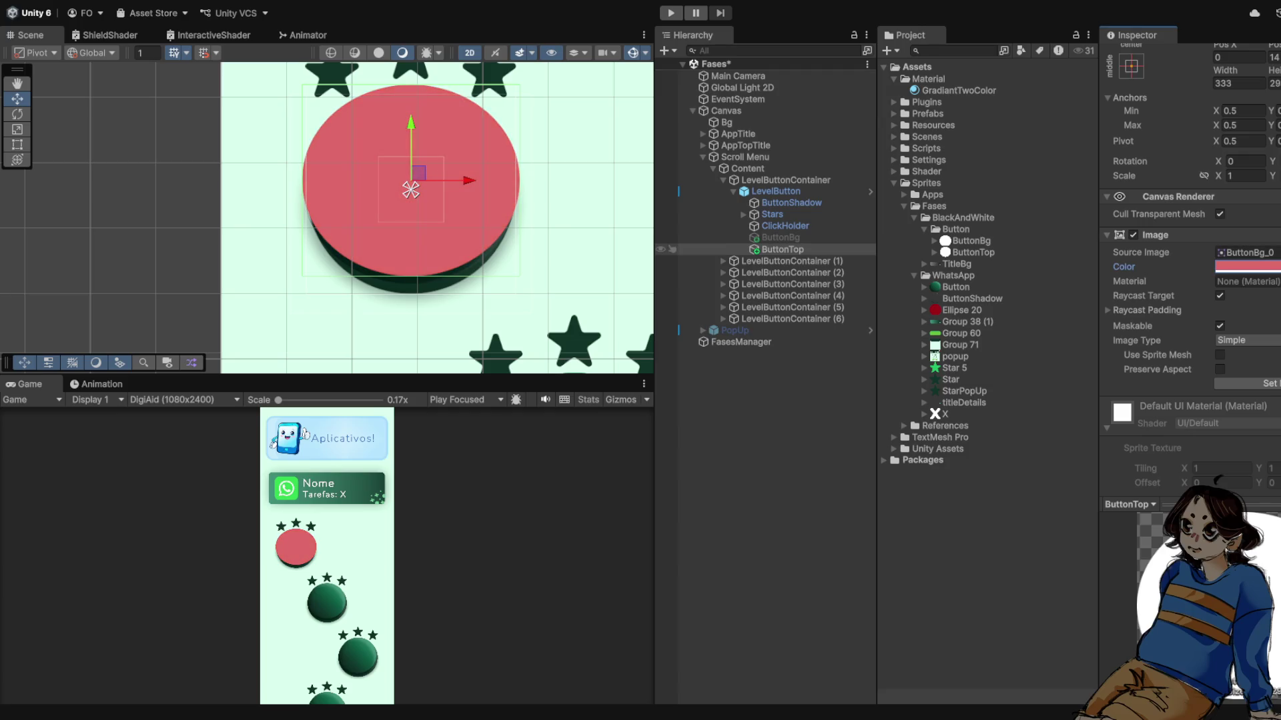
# - Locate ButtonBg's sprite in the Project, then select LevelButton
pyautogui.click(781, 237)
pyautogui.click(1244, 320)
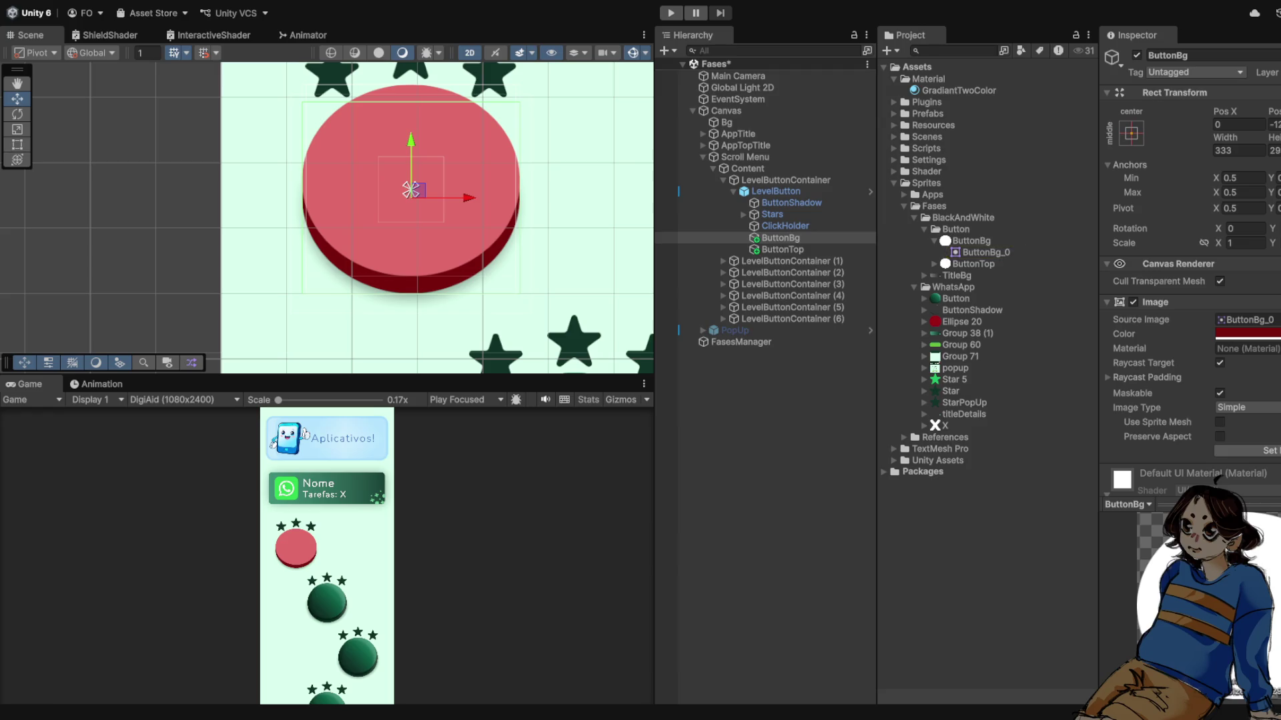
pyautogui.press('Up')
pyautogui.press('Up')
pyautogui.press('Up')
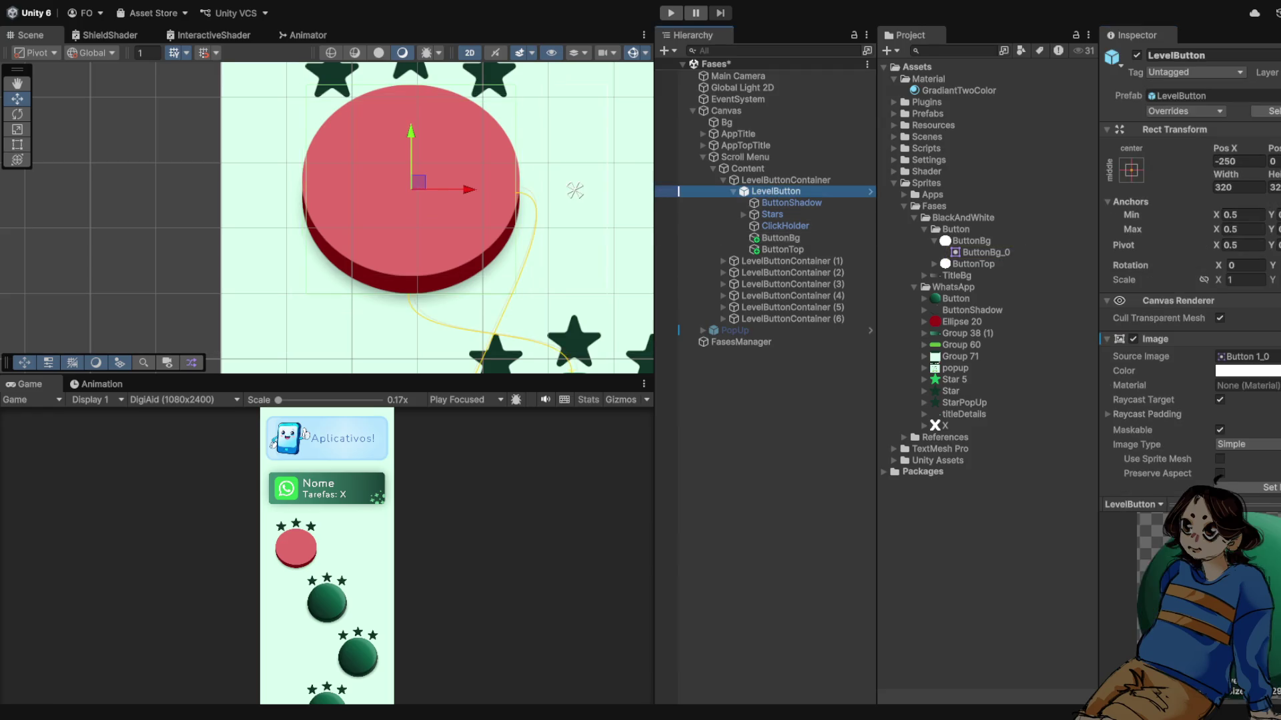
# - Disable LevelButton's own Image component and collapse its Image and Button sections
pyautogui.scroll(-5, 575, 191)
pyautogui.click(1133, 339)
pyautogui.click(1107, 339)
pyautogui.click(1107, 355)
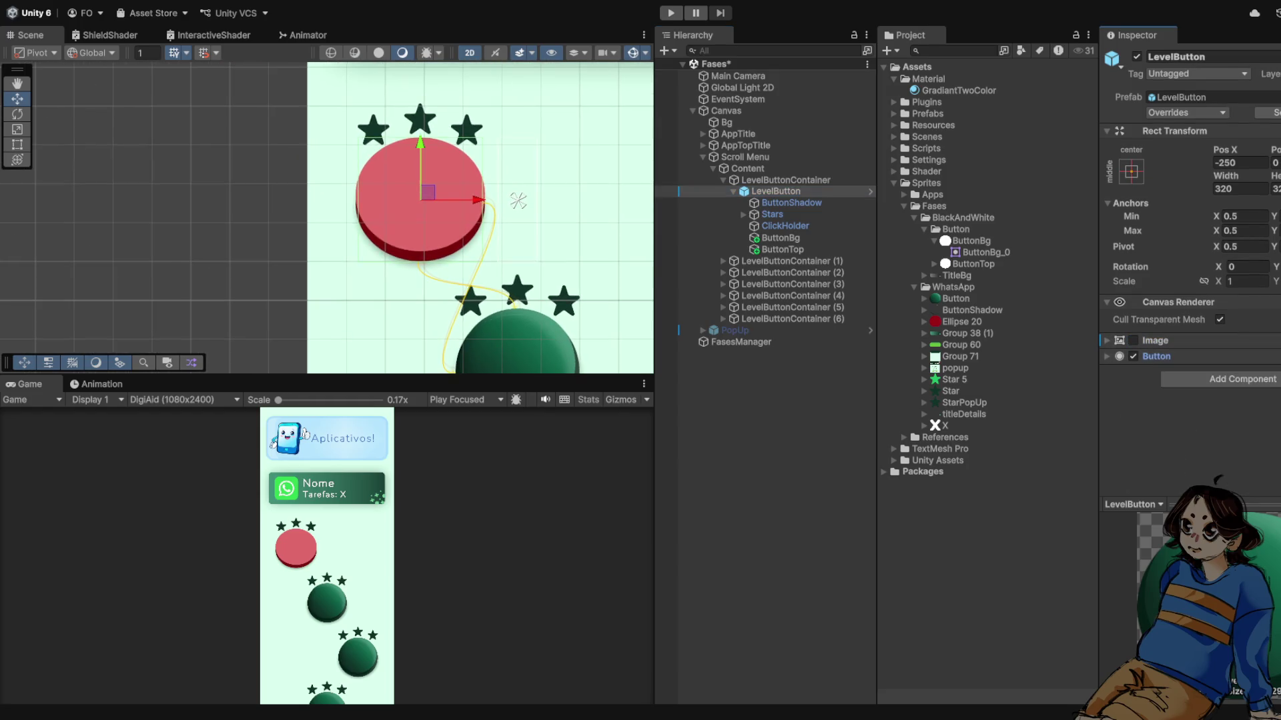
pyautogui.scroll(-2, 518, 200)
pyautogui.scroll(3, 514, 202)
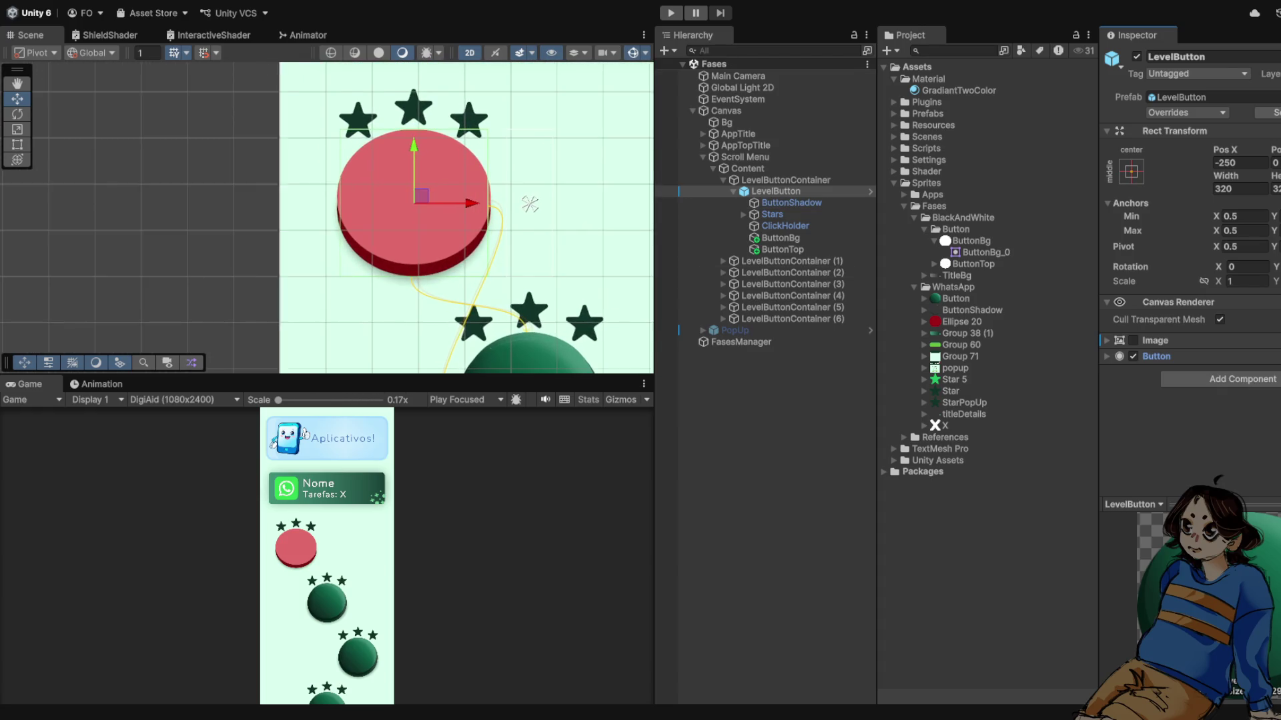
pyautogui.scroll(1, 530, 204)
pyautogui.click(409, 203)
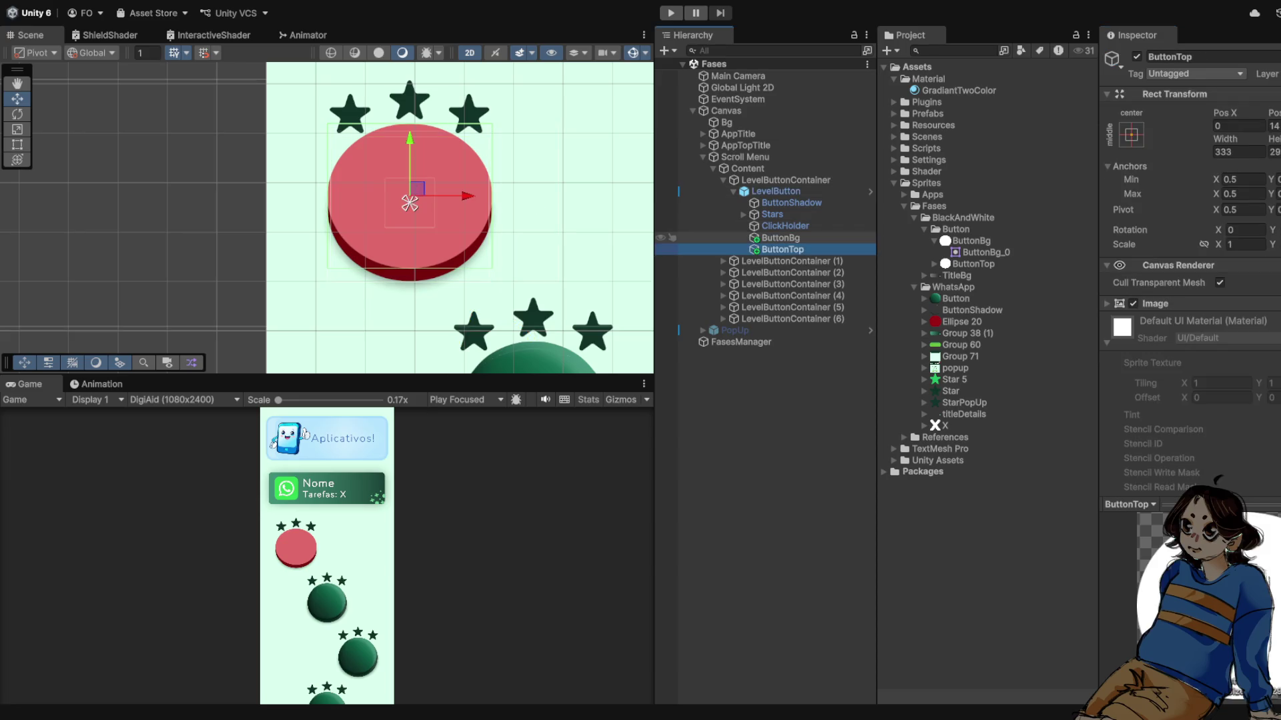
pyautogui.scroll(-5, 460, 218)
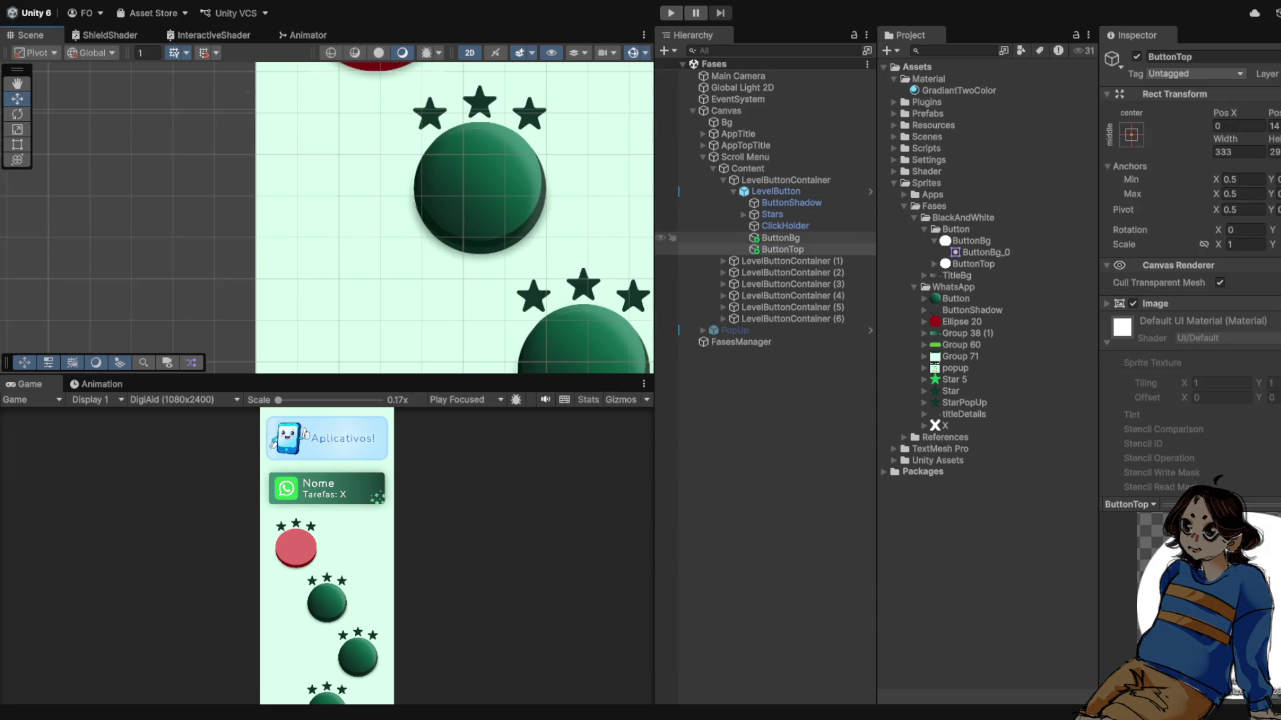
# - Rename the ButtonBg object to ButtonBotton
pyautogui.click(780, 237)
pyautogui.click(1174, 56)
pyautogui.press('BackSpace')
pyautogui.press('BackSpace')
pyautogui.write('Botton')
pyautogui.press('Return')
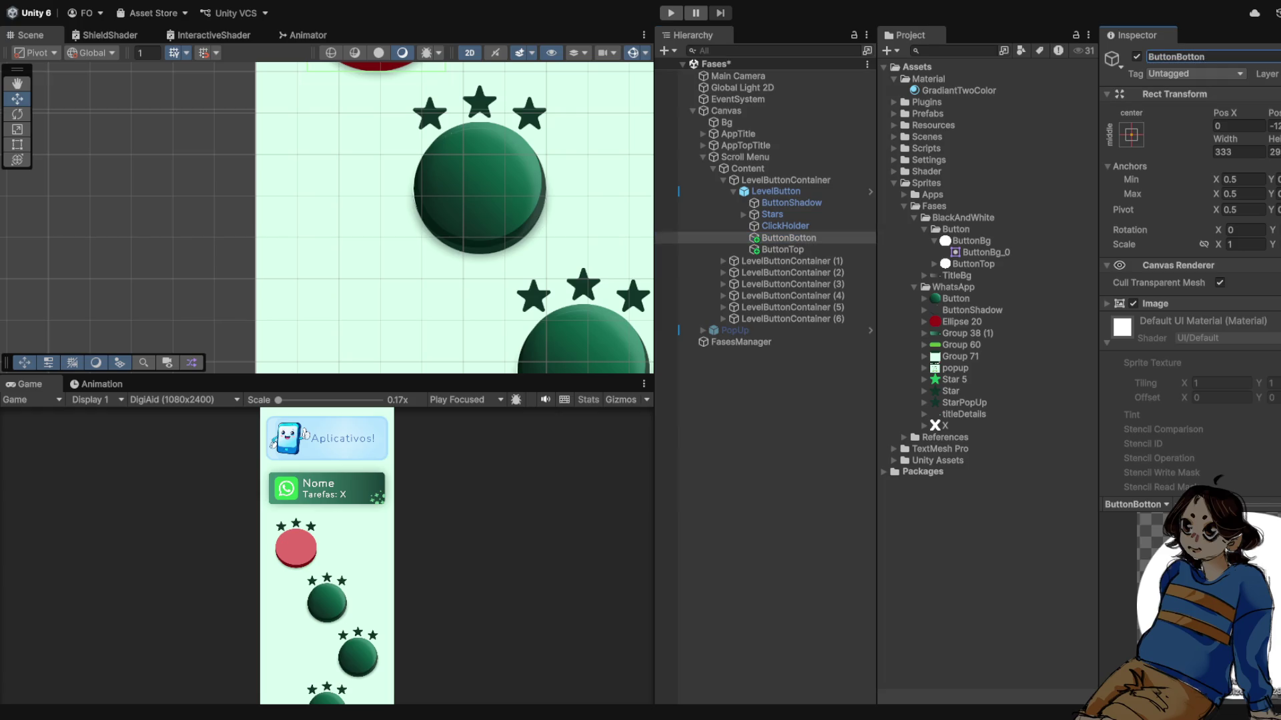
# - Rename the ButtonBg sprite file to ButtonBotton in the Project
pyautogui.click(933, 241)
pyautogui.click(970, 240)
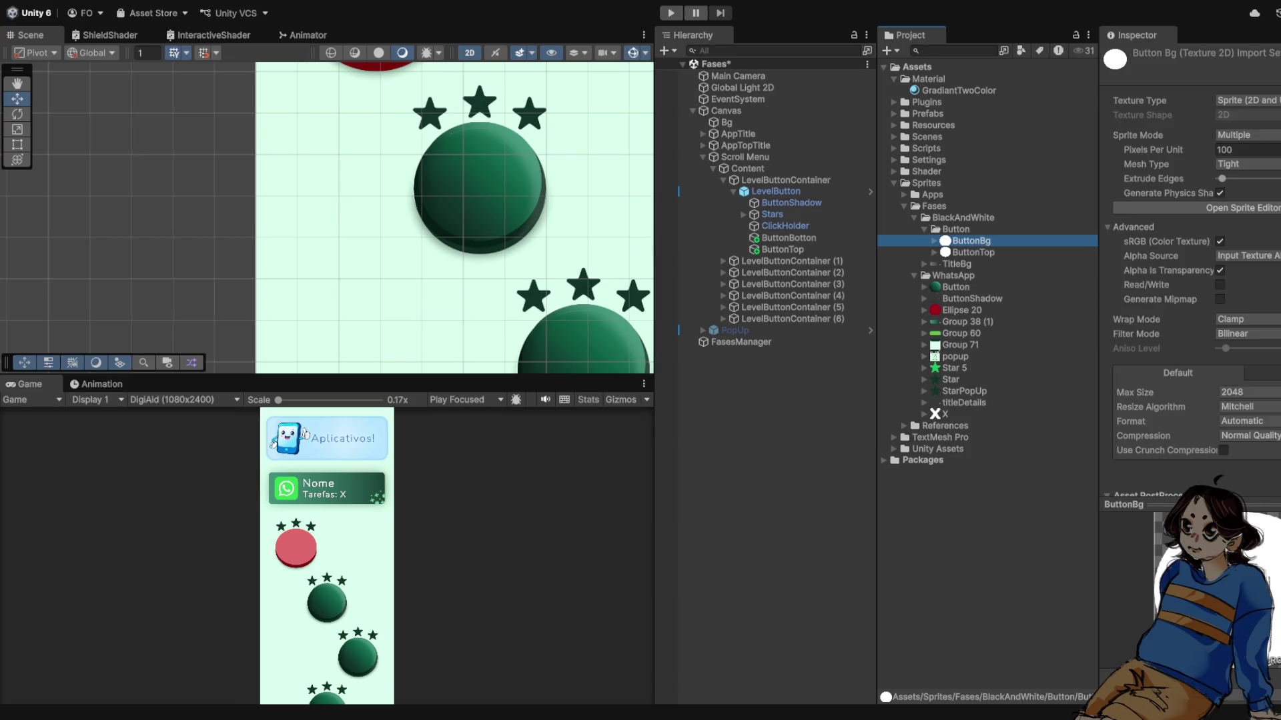
pyautogui.press('F2')
pyautogui.press('End')
pyautogui.press('BackSpace')
pyautogui.write('otton')
pyautogui.press('Return')
# - Frame ButtonBotton in the Scene view and expand its Image settings for the dark green tint
pyautogui.click(788, 237)
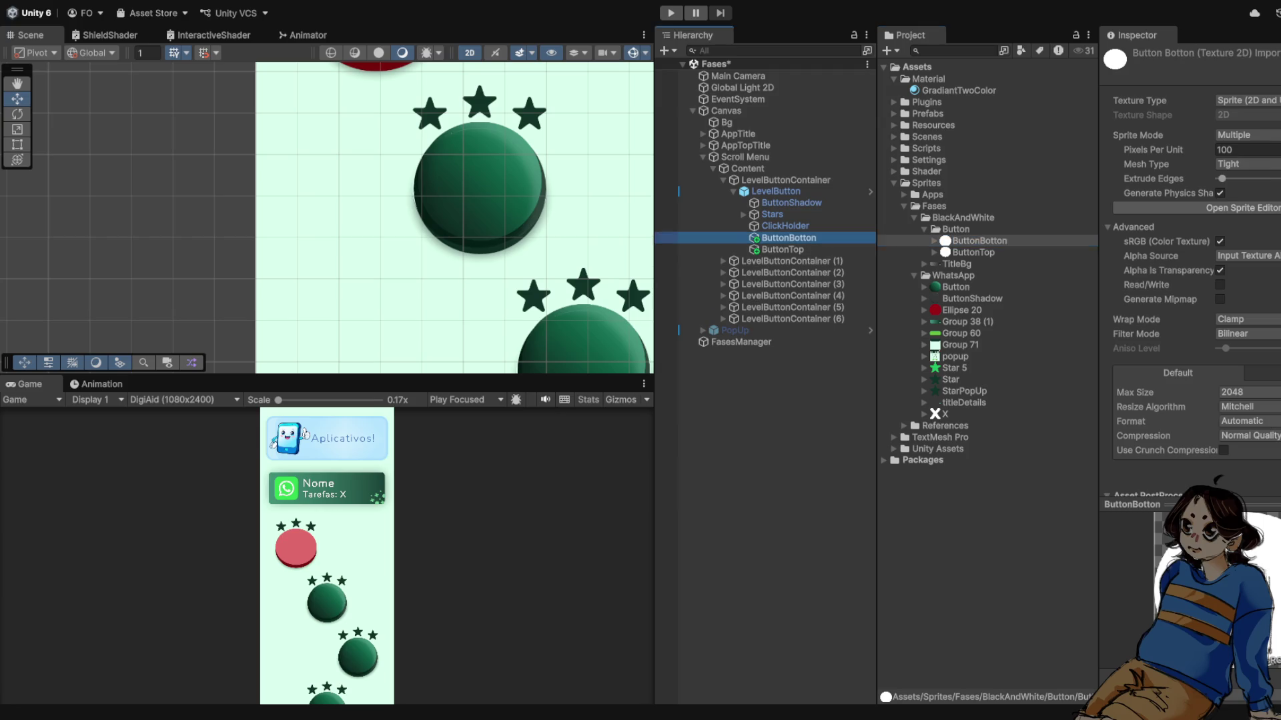
pyautogui.press('f')
pyautogui.scroll(3, 507, 250)
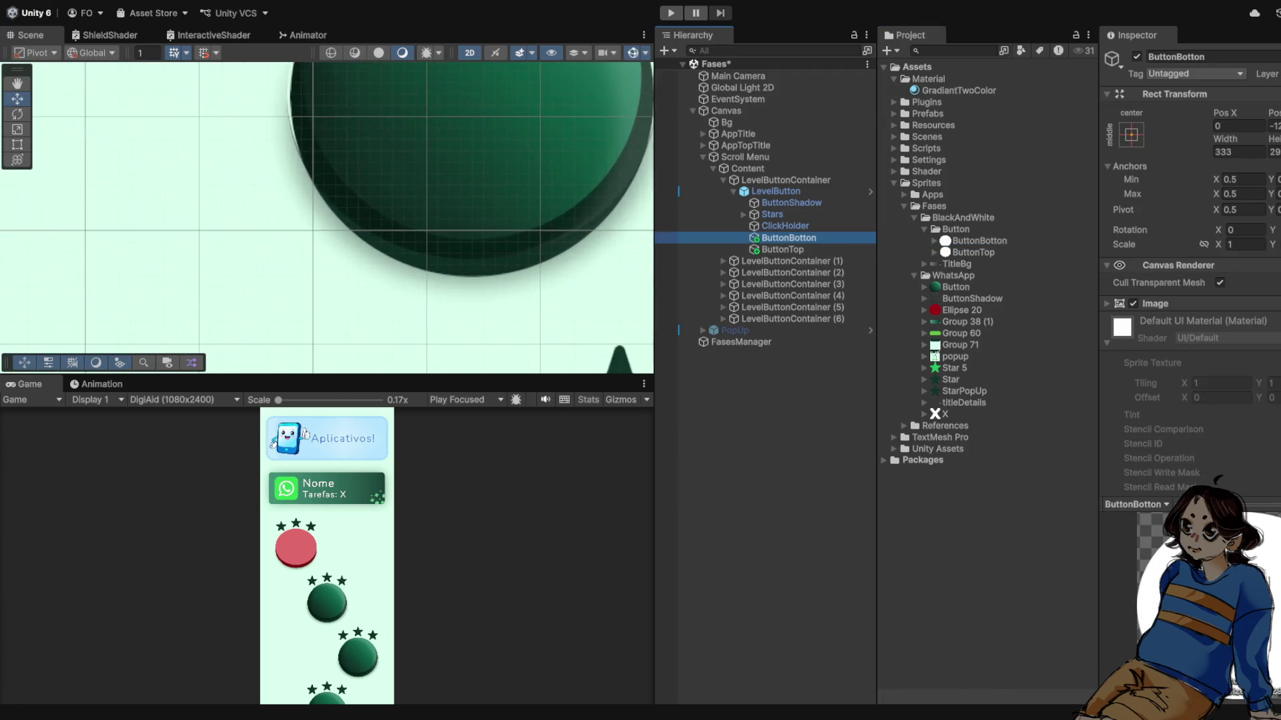
pyautogui.scroll(-2, 327, 221)
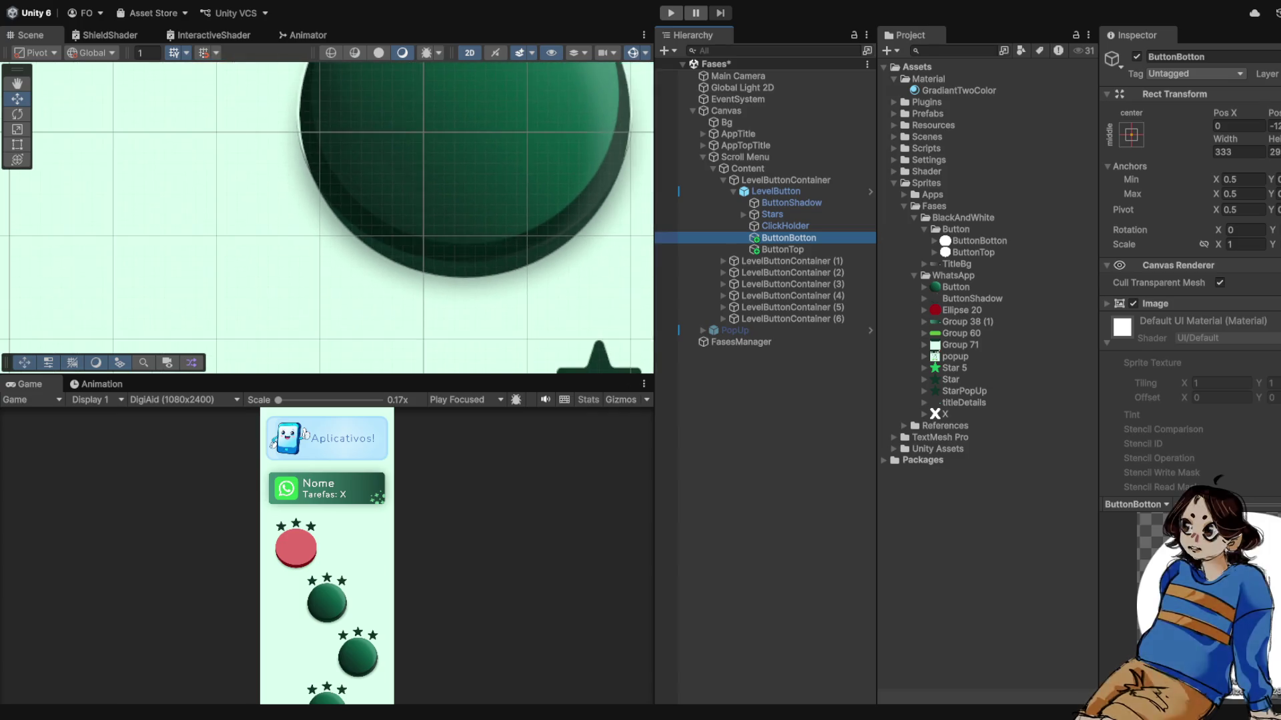
pyautogui.moveTo(400, 201); pyautogui.dragTo(433, 300)
pyautogui.press('f')
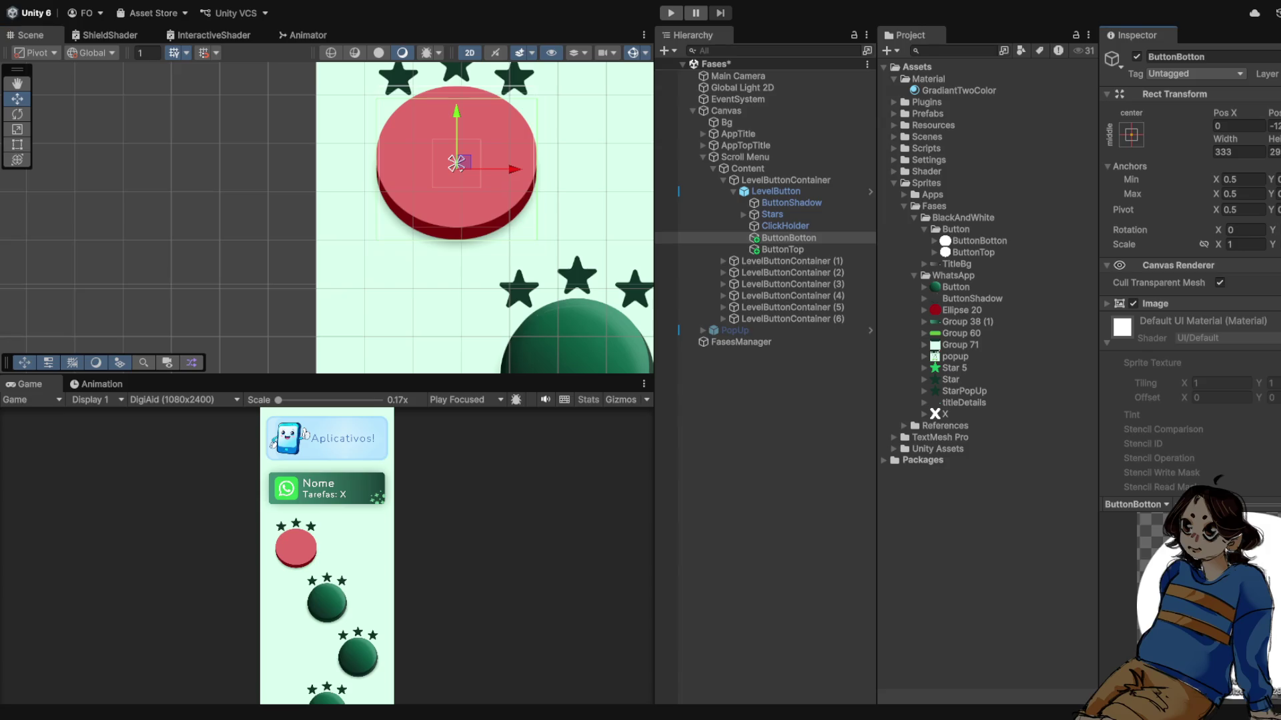
pyautogui.click(1154, 304)
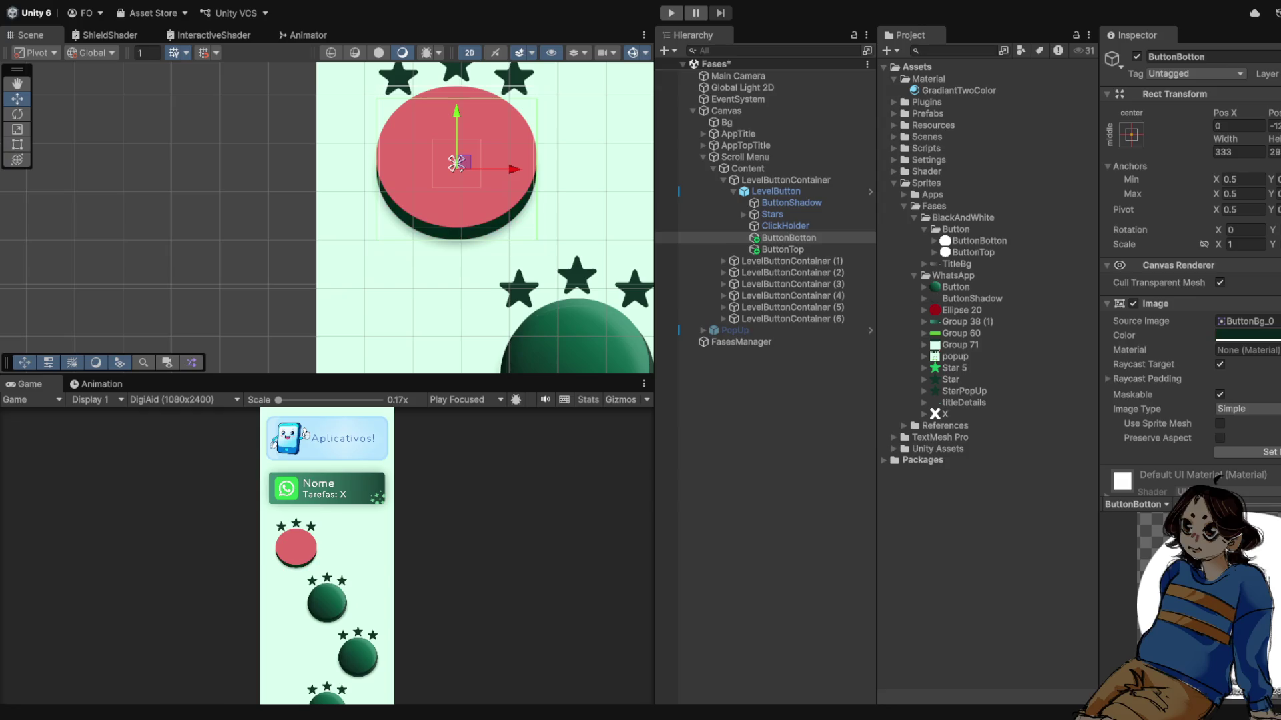
pyautogui.scroll(-2, 489, 195)
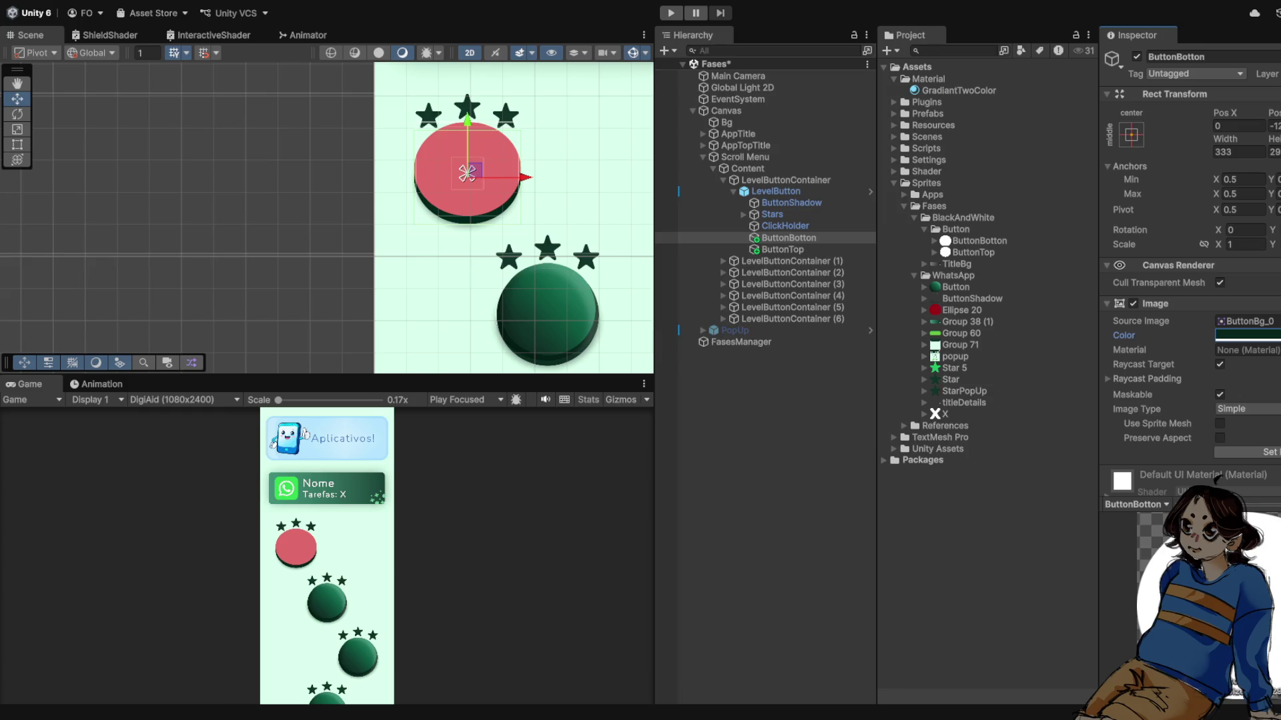
pyautogui.click(934, 228)
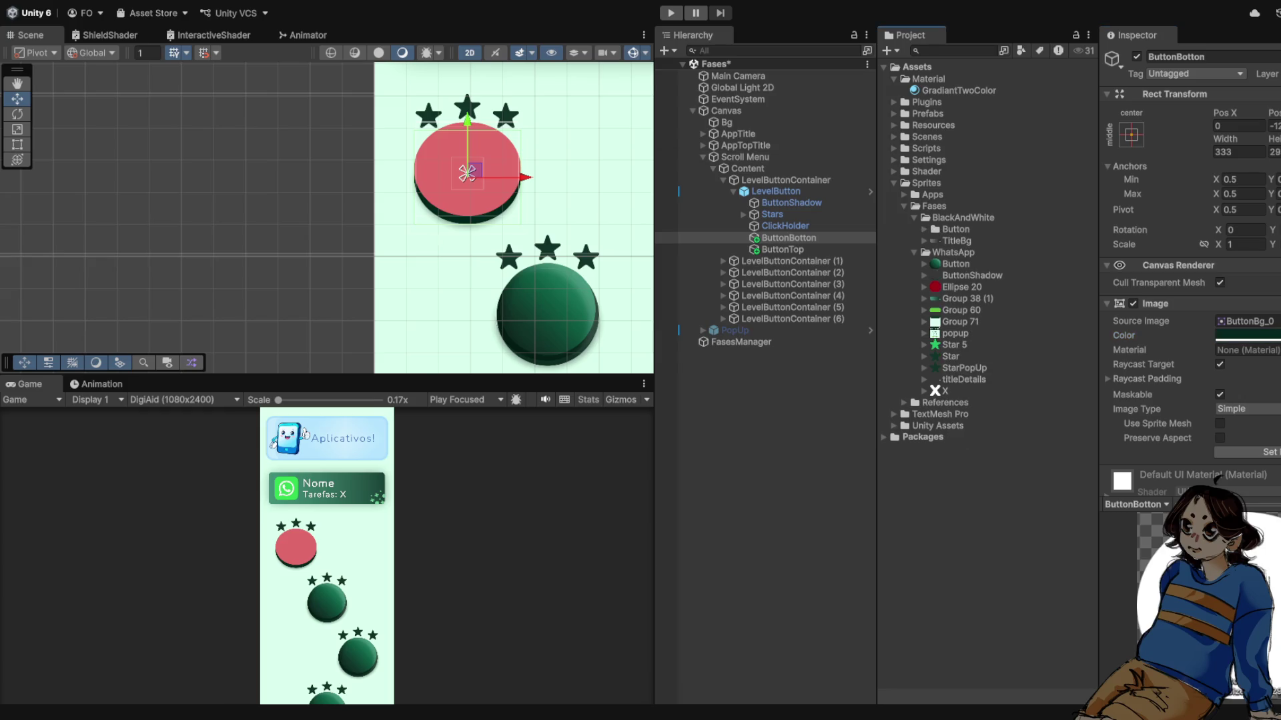
# - Collapse the Sprites folders and select GradiantTwoColor in the Shader folder
pyautogui.click(915, 218)
pyautogui.click(953, 229)
pyautogui.click(914, 229)
pyautogui.click(904, 206)
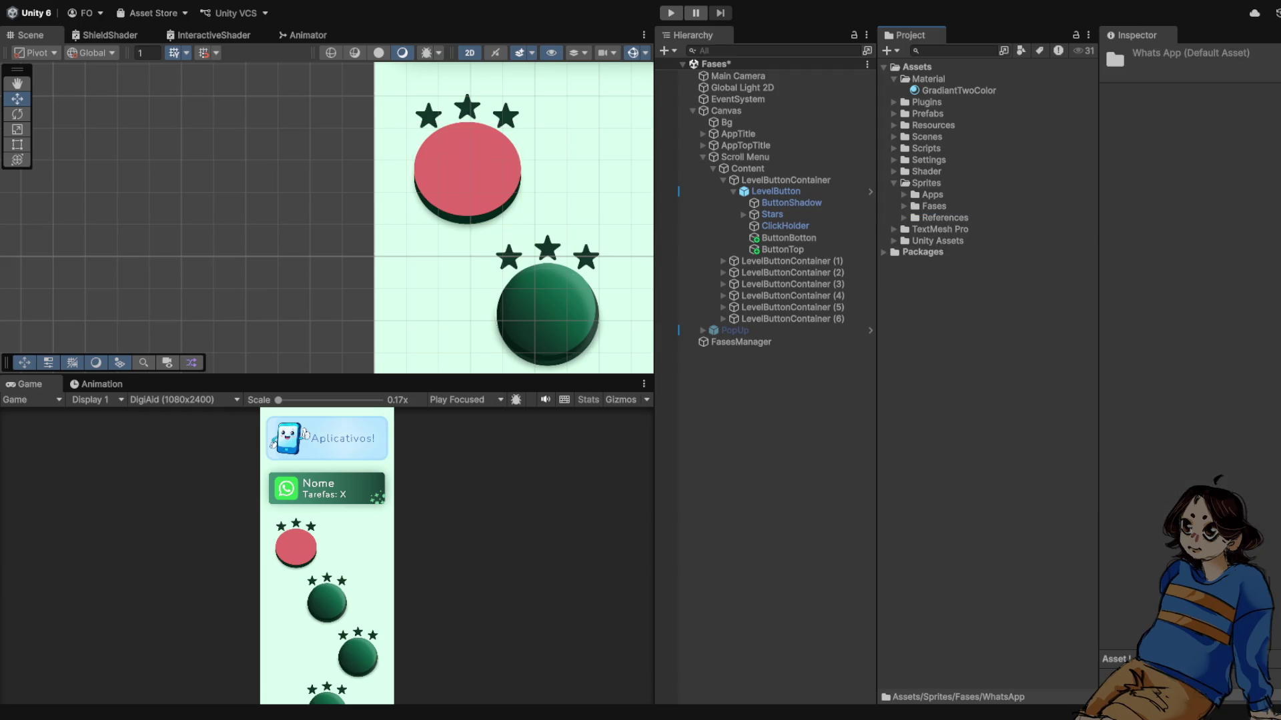
pyautogui.click(932, 194)
pyautogui.click(894, 183)
pyautogui.click(894, 171)
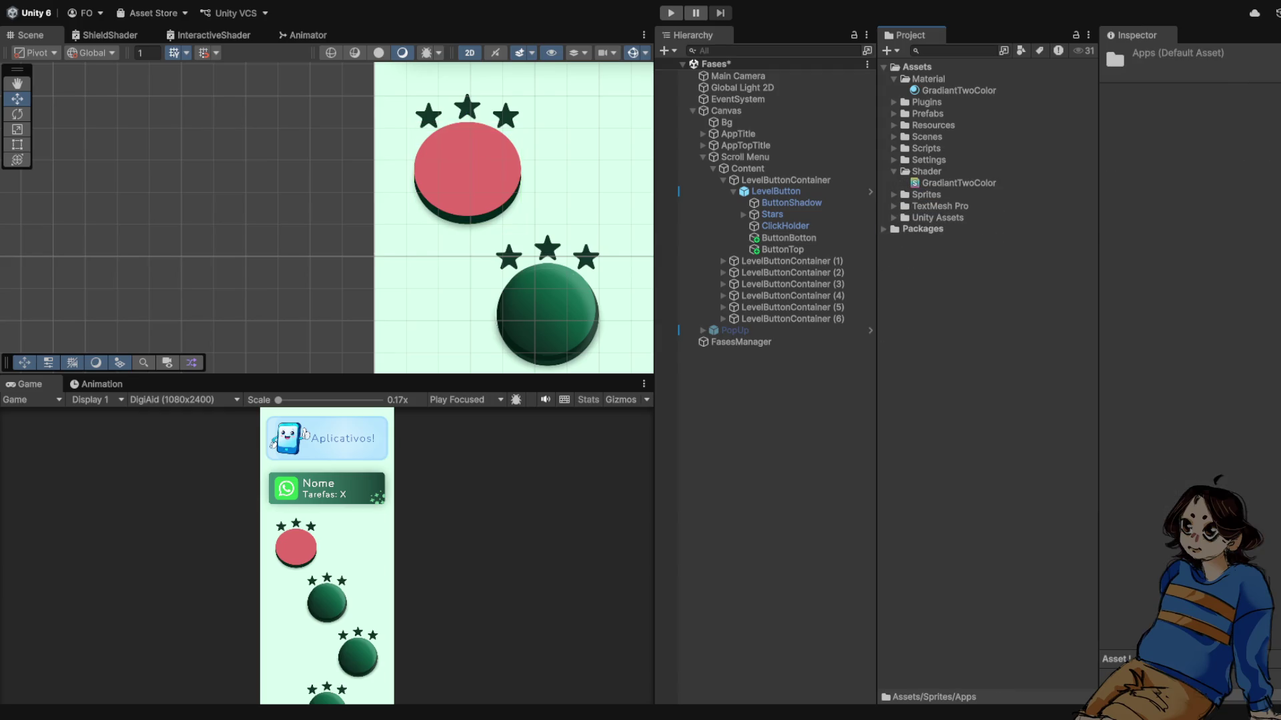
pyautogui.click(926, 172)
pyautogui.click(958, 183)
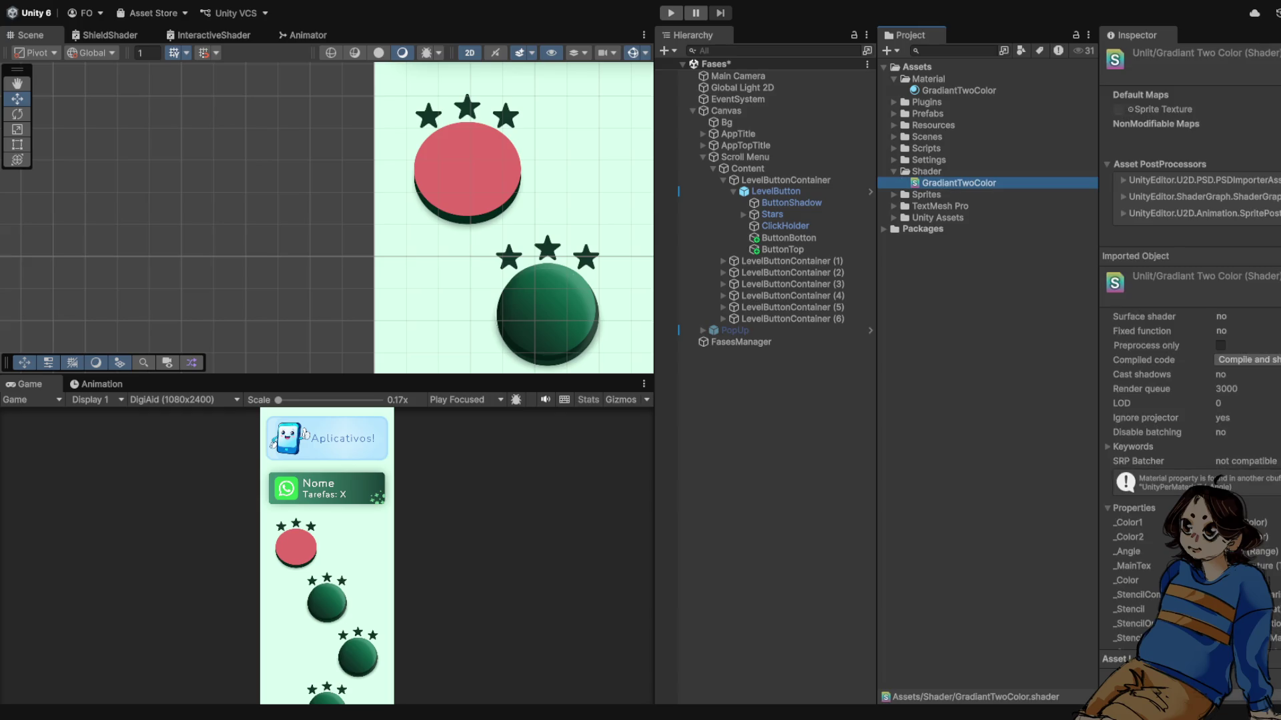
# - Duplicate GradiantTwoColor and name the copy GradiantThreeColor
pyautogui.hotkey('ctrl', 'd')
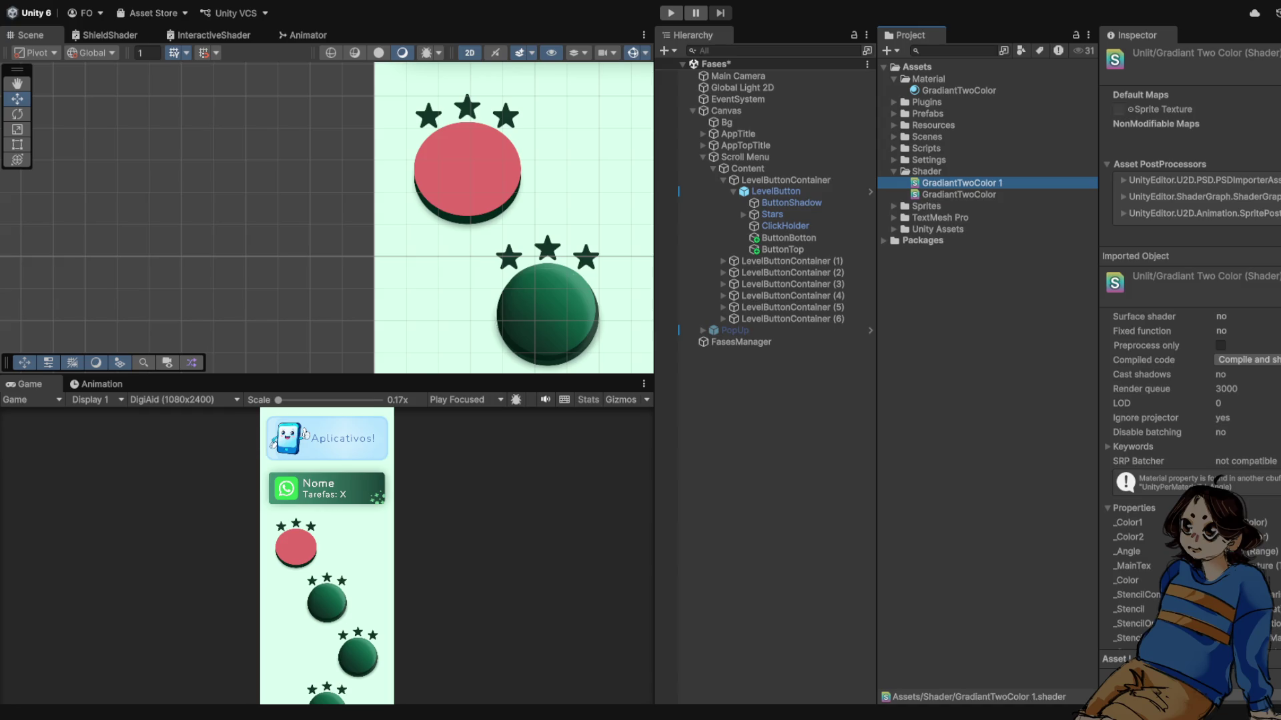
pyautogui.press('F2')
pyautogui.press('BackSpace')
pyautogui.press('BackSpace')
pyautogui.press('BackSpace')
pyautogui.press('BackSpace')
pyautogui.press('BackSpace')
pyautogui.write('Three')
pyautogui.press('Return')
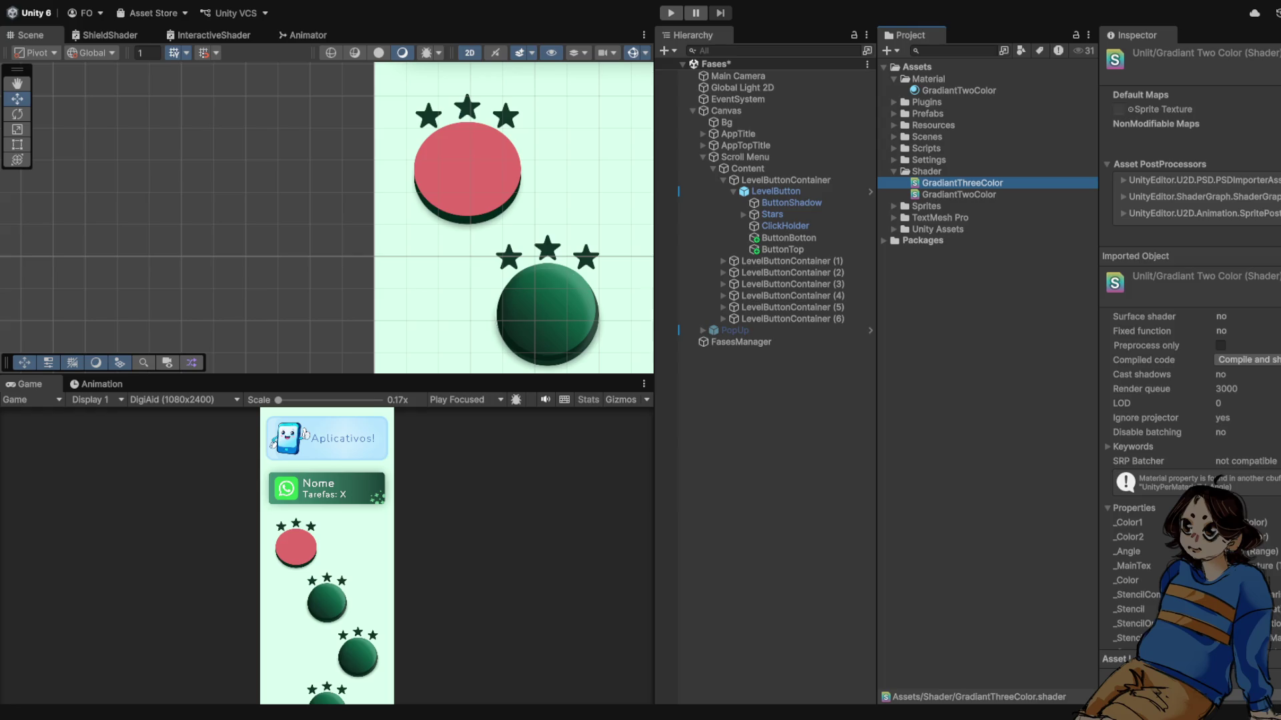
# - Name the new material GradiantThreeColor and move it into the Material folder
pyautogui.scroll(-3, 389, 227)
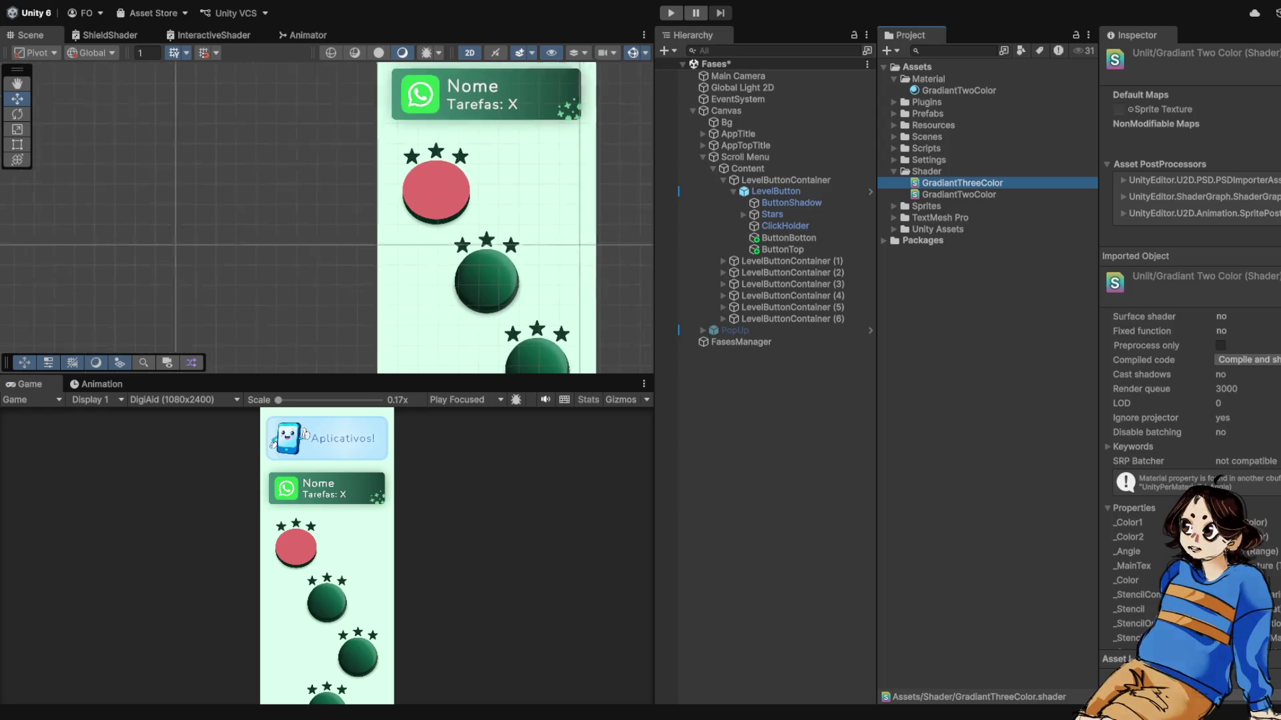
pyautogui.scroll(3, 419, 218)
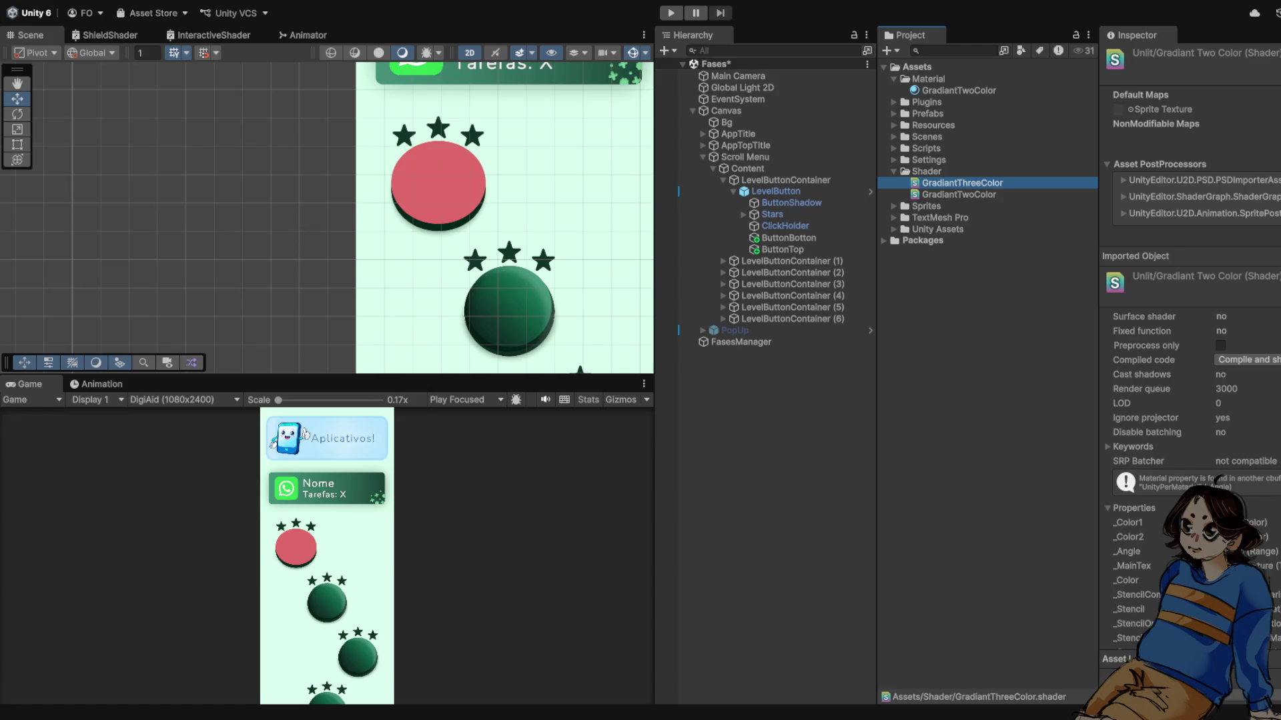
pyautogui.scroll(-1, 422, 213)
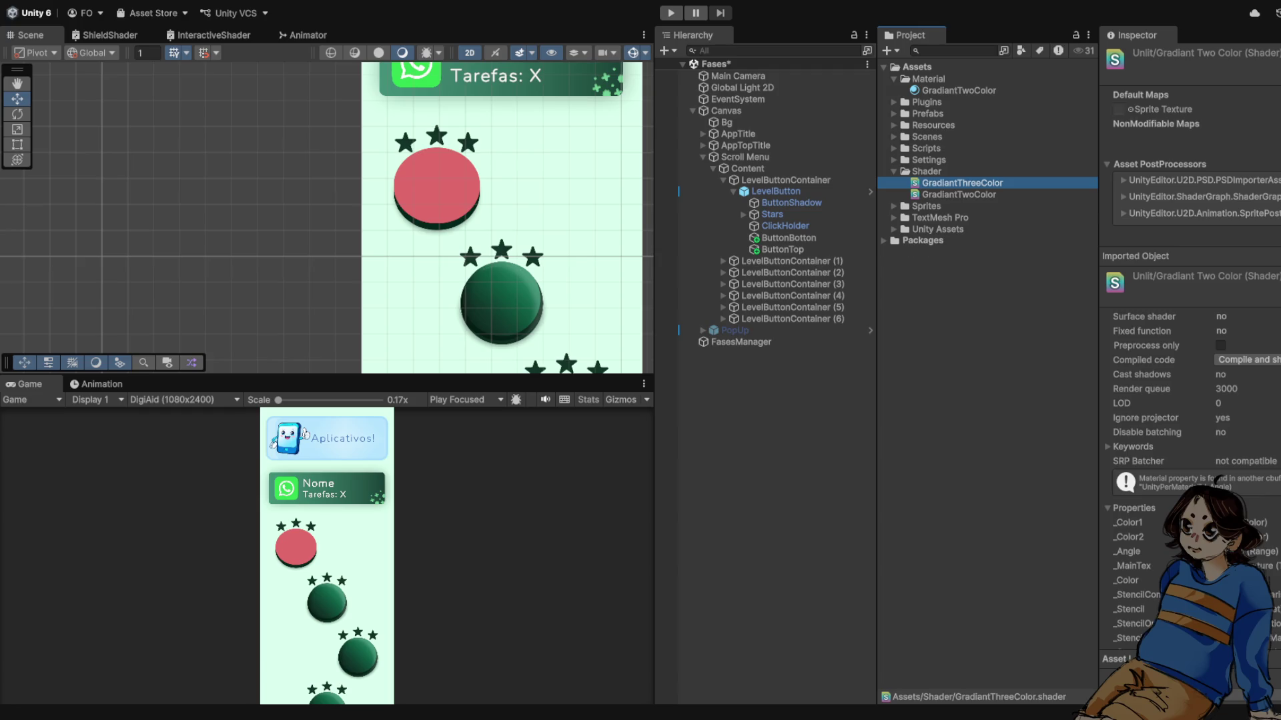
pyautogui.write('Grad')
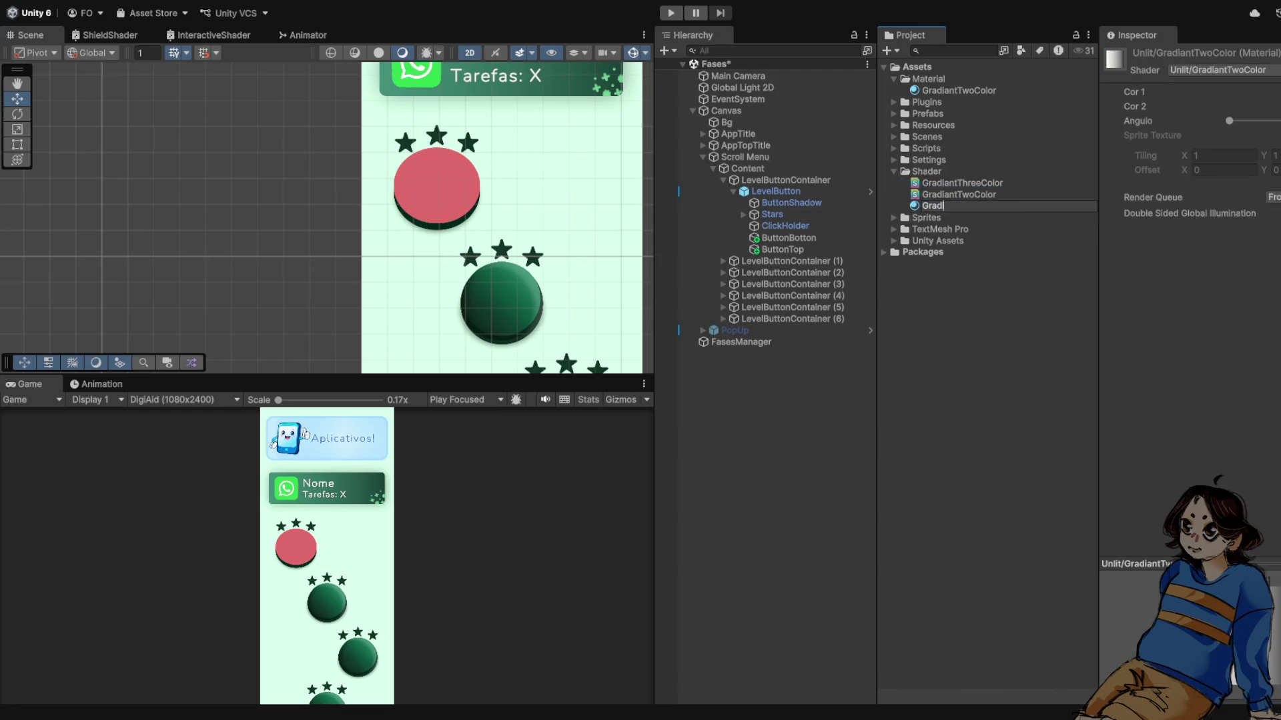
pyautogui.write('iantThreeColor')
pyautogui.press('Return')
pyautogui.moveTo(962, 183); pyautogui.dragTo(927, 79)
pyautogui.click(894, 182)
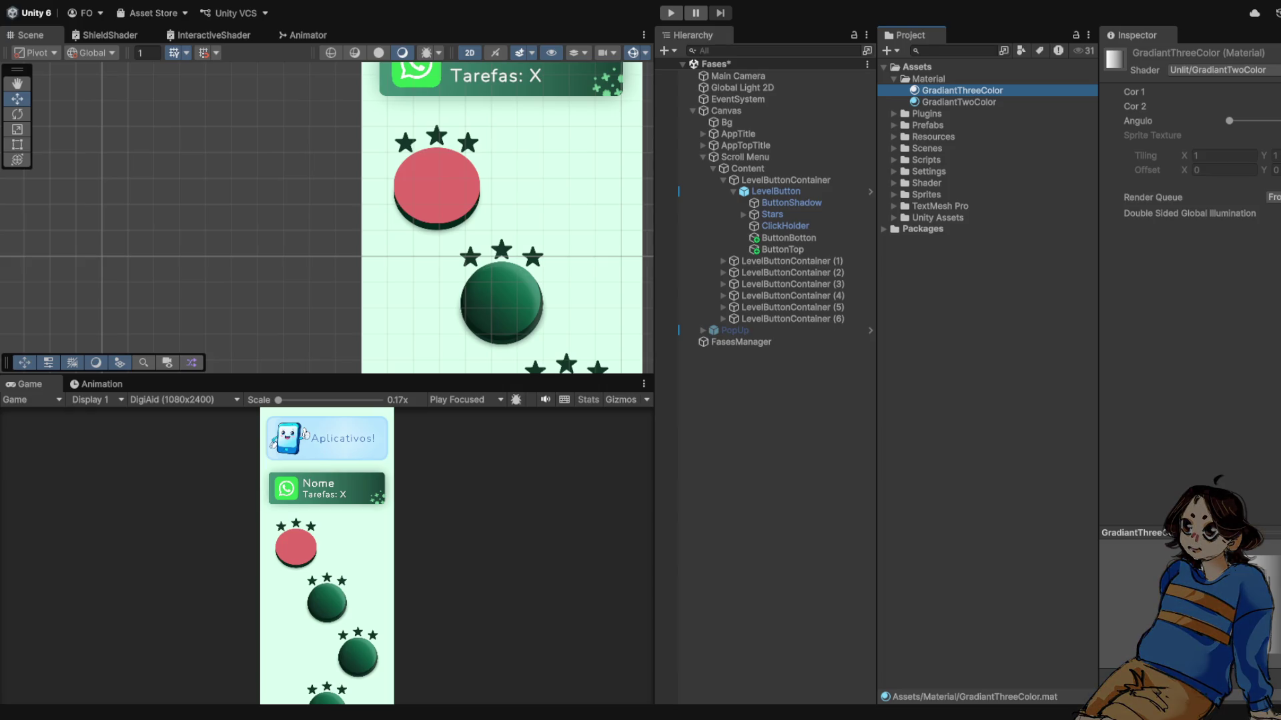
# - Correct the two shader names to GradientThreeColor and GradientTwoColor
pyautogui.click(962, 194)
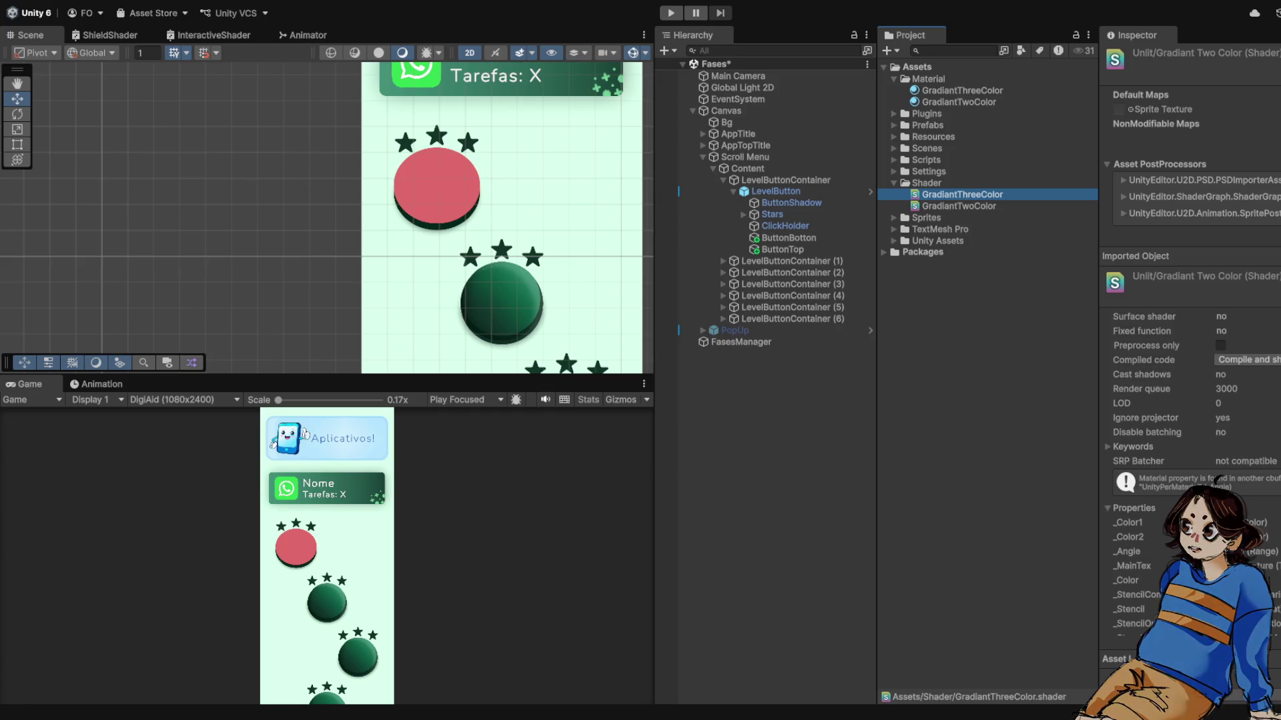
pyautogui.press('F2')
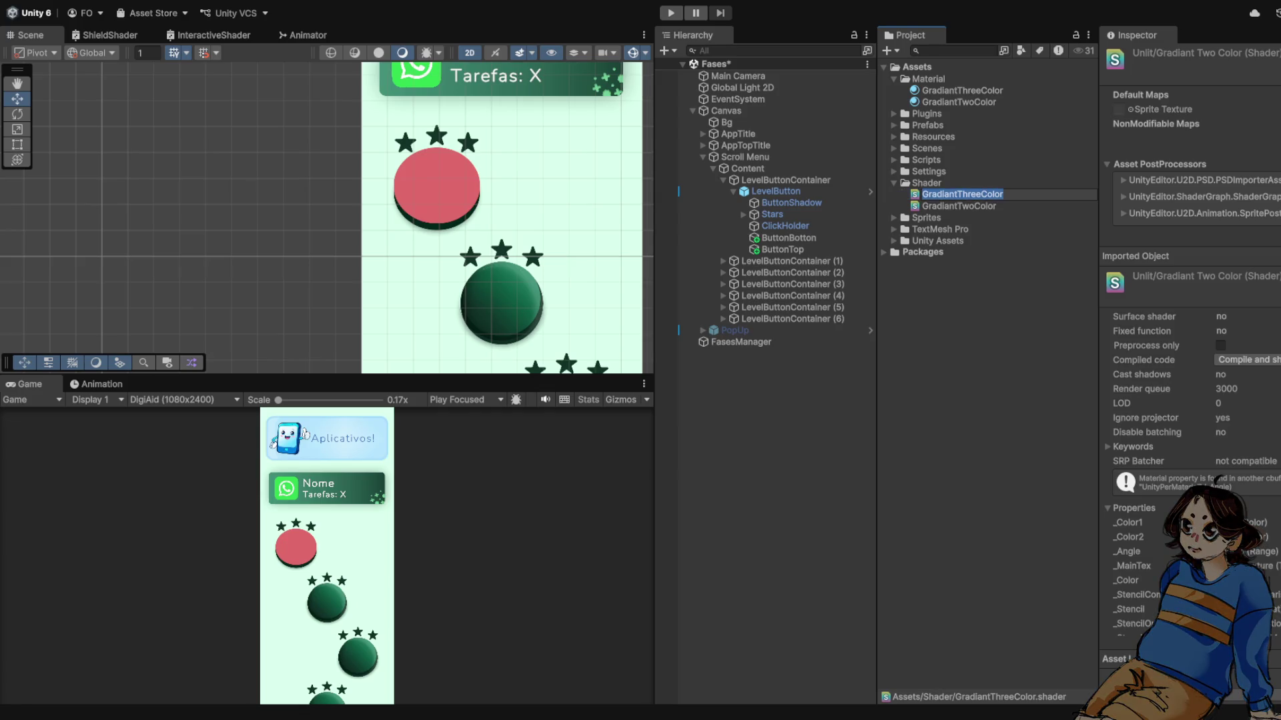
pyautogui.click(925, 194)
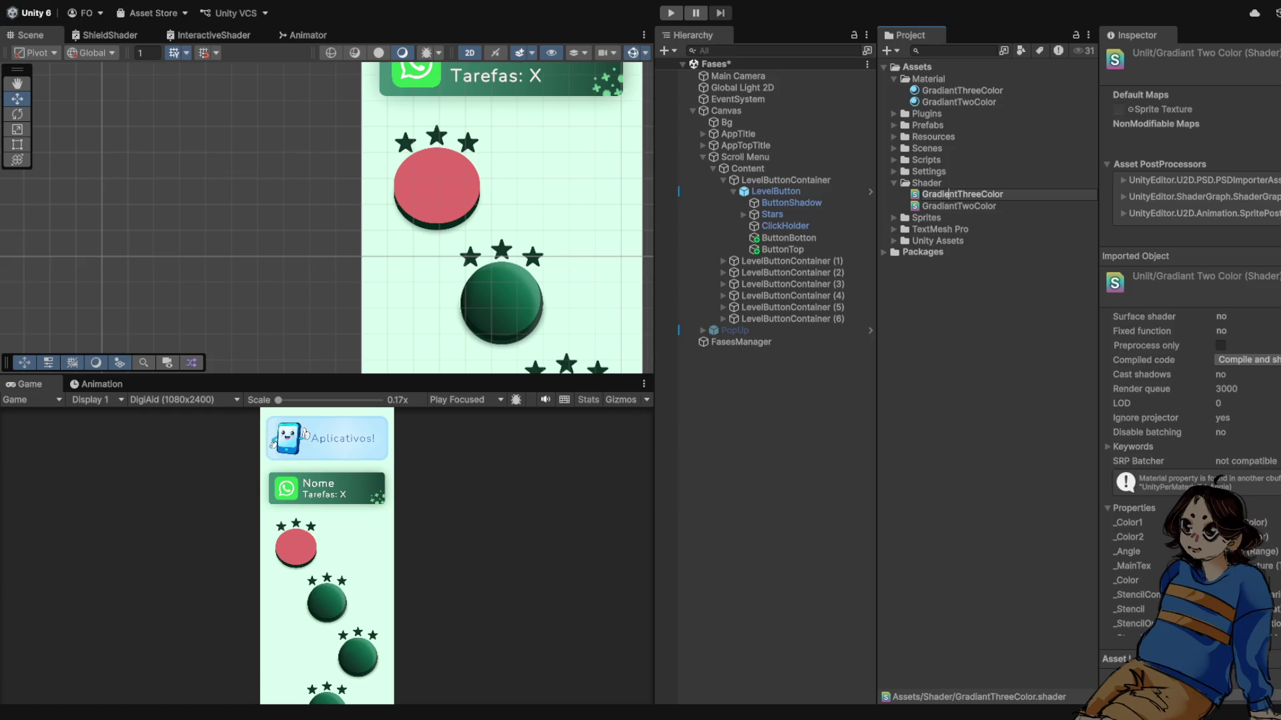
pyautogui.press('Return')
pyautogui.click(947, 194)
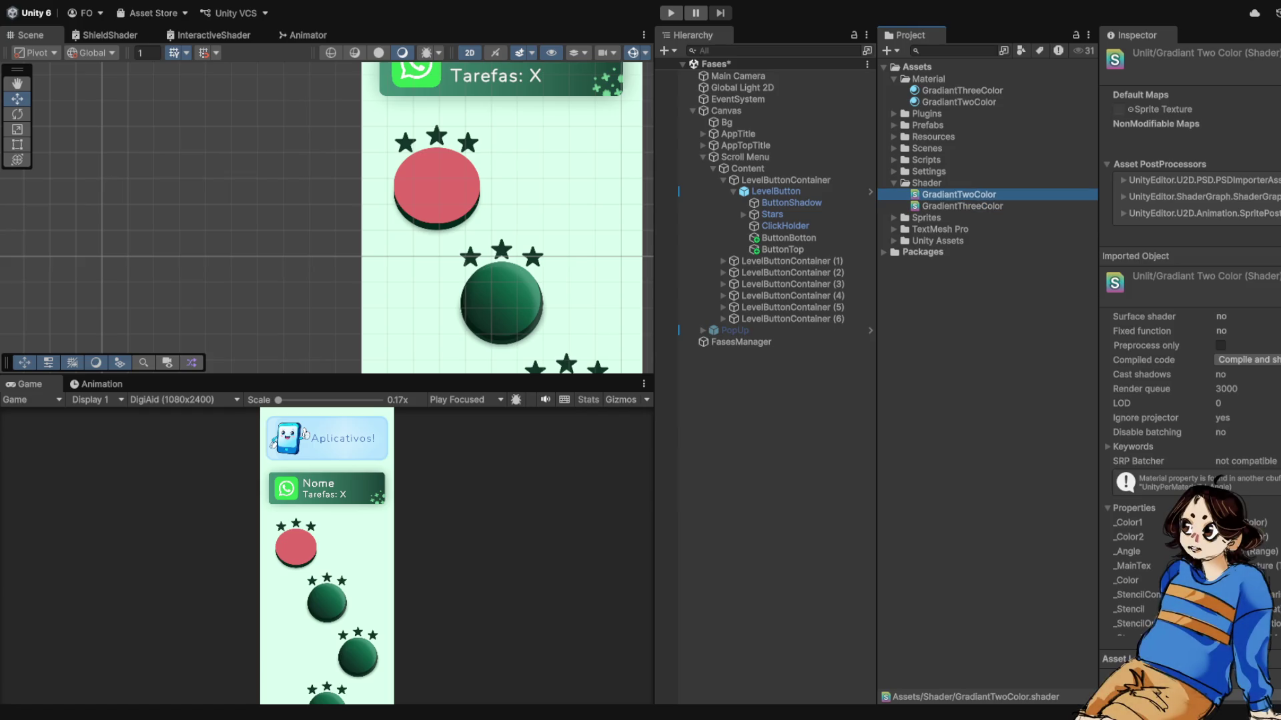
pyautogui.press('F2')
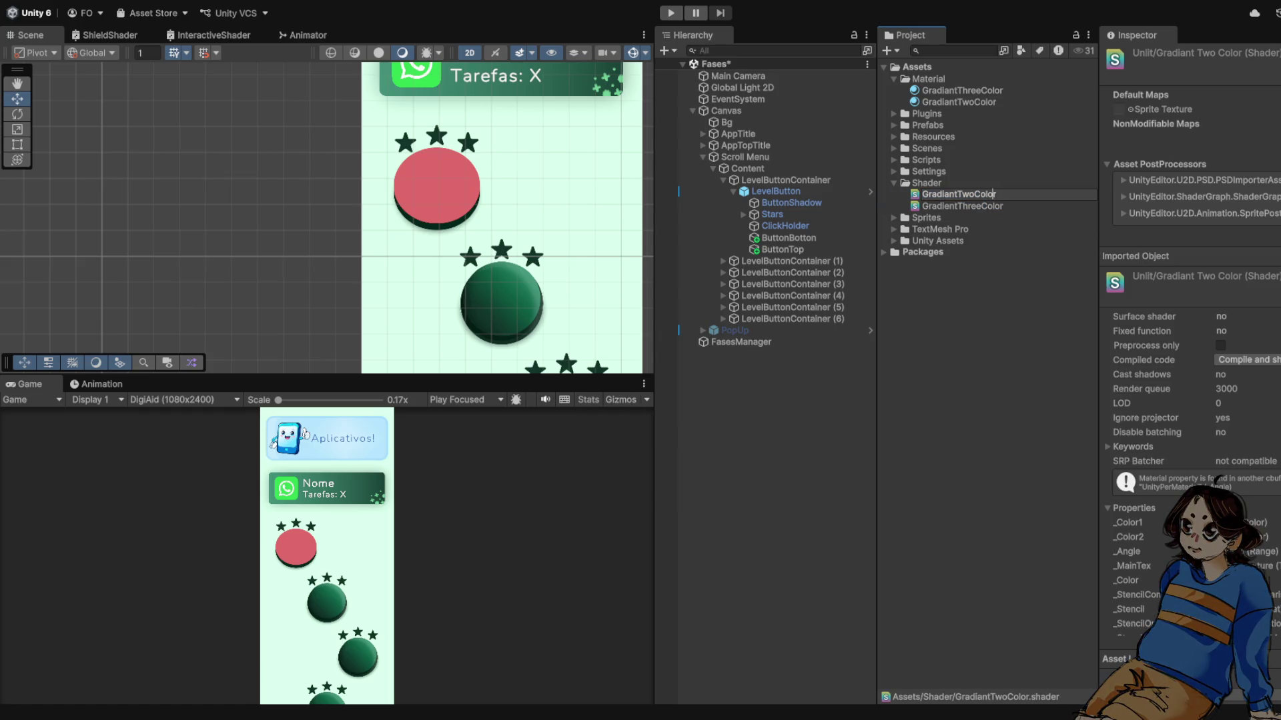
pyautogui.press('Delete')
pyautogui.write('e')
pyautogui.press('Return')
# - Correct the two material names to GradientThreeColor and GradientTwoColor
pyautogui.click(962, 90)
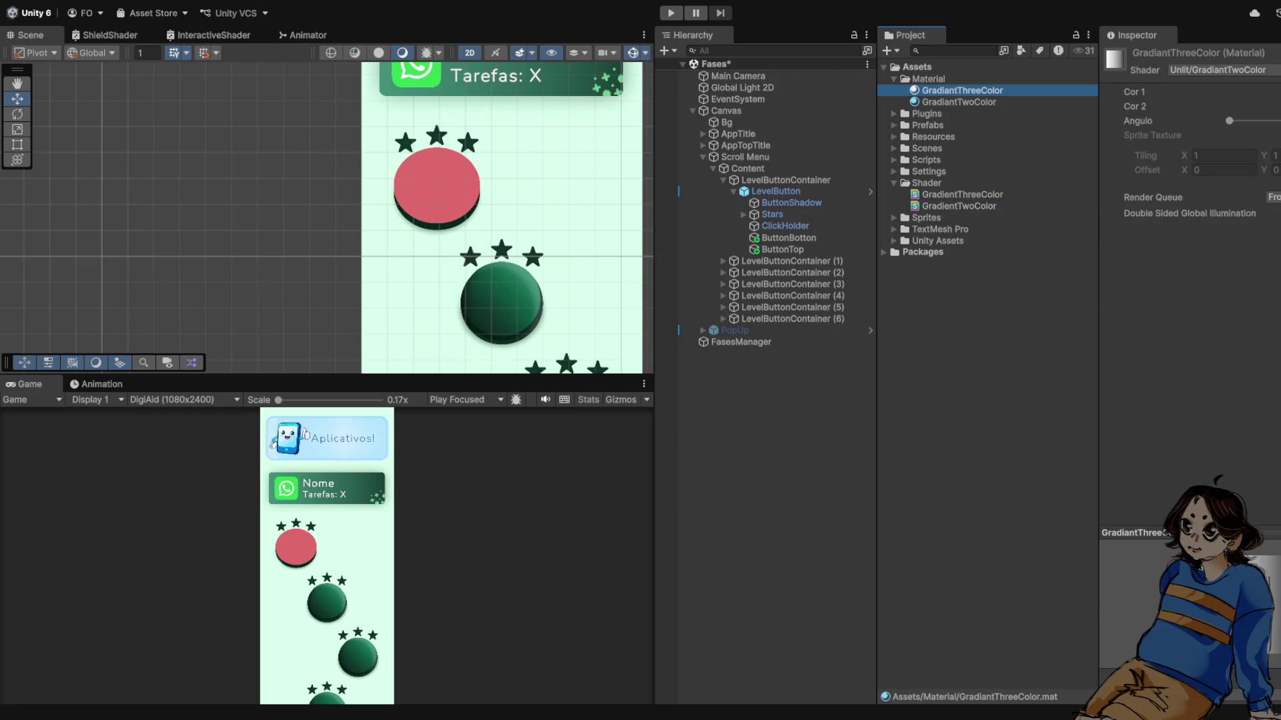
pyautogui.press('F2')
pyautogui.click(925, 90)
pyautogui.press('Delete')
pyautogui.write('e')
pyautogui.press('Return')
pyautogui.click(958, 90)
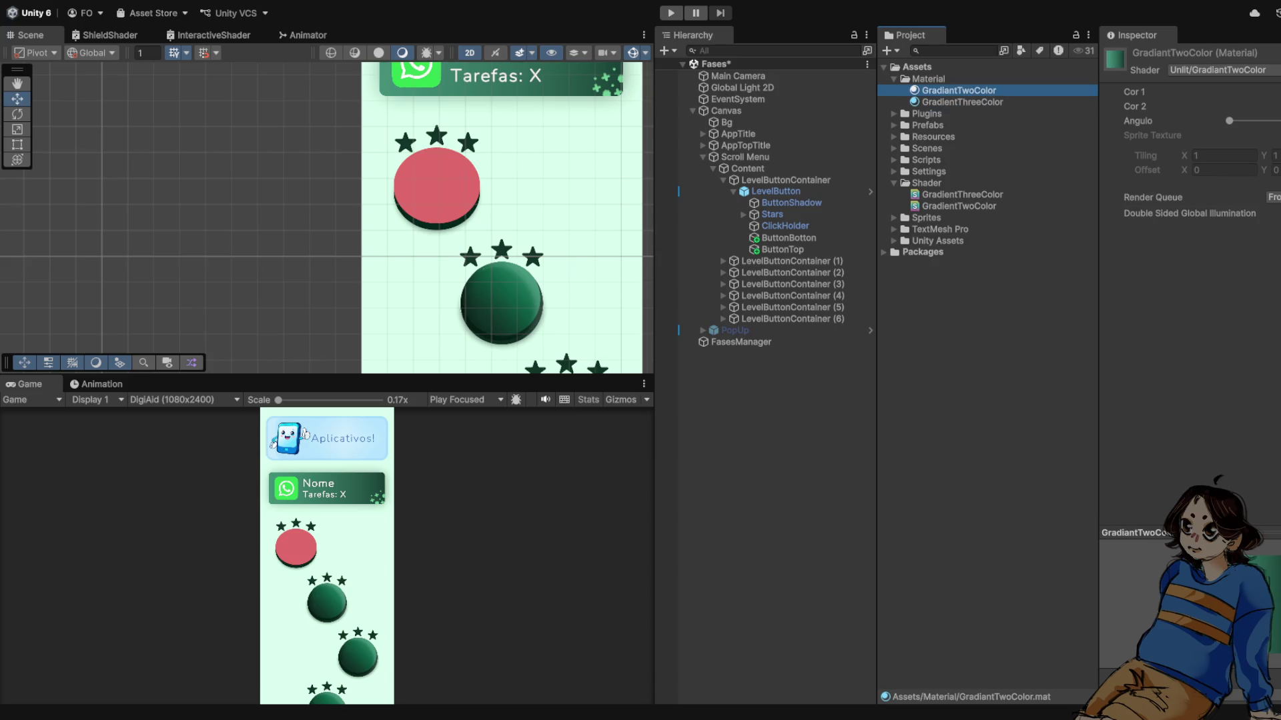
pyautogui.press('F2')
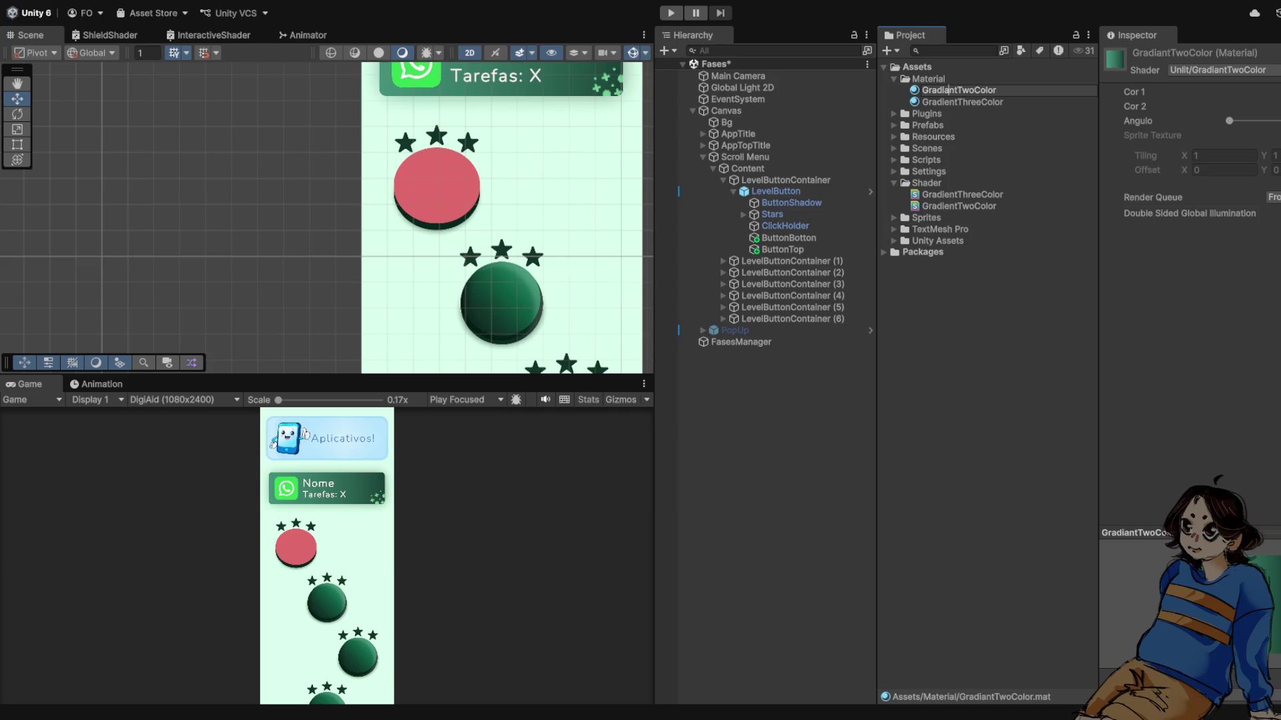
pyautogui.press('BackSpace')
pyautogui.write('e')
pyautogui.press('Return')
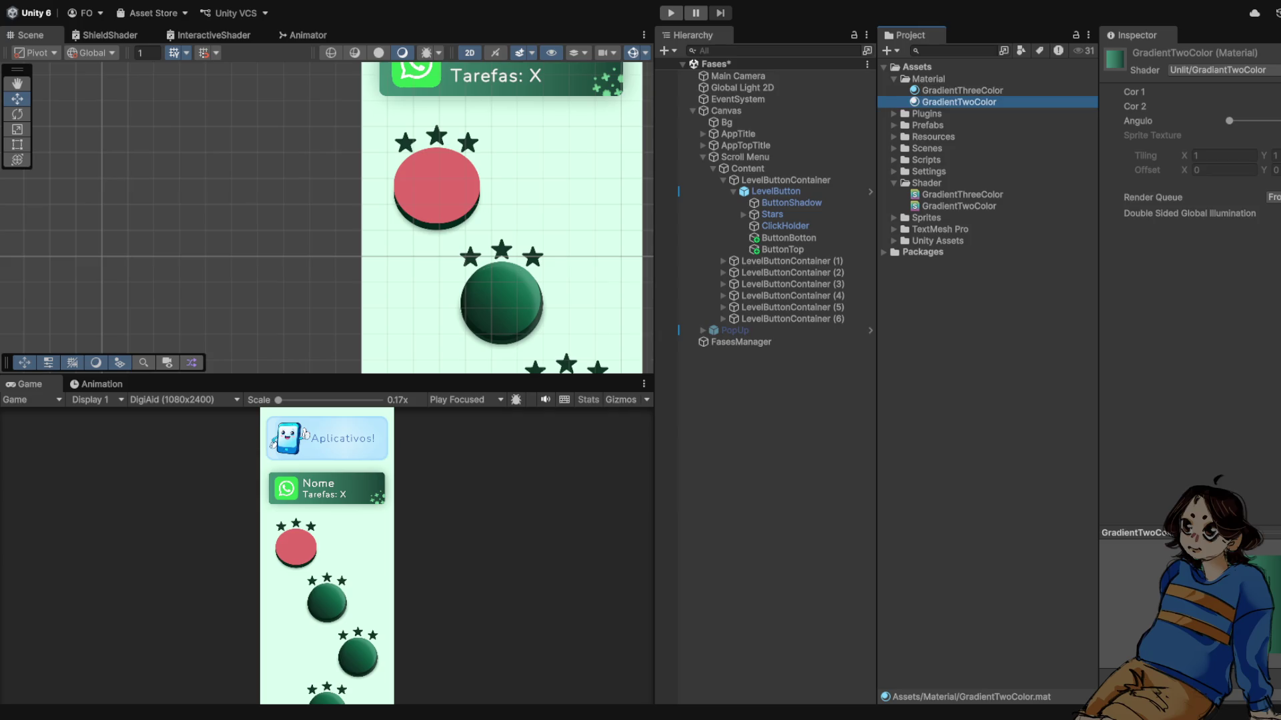
# - Apply the GradientThreeColor material to the first button's ButtonTop and review its shader
pyautogui.click(782, 249)
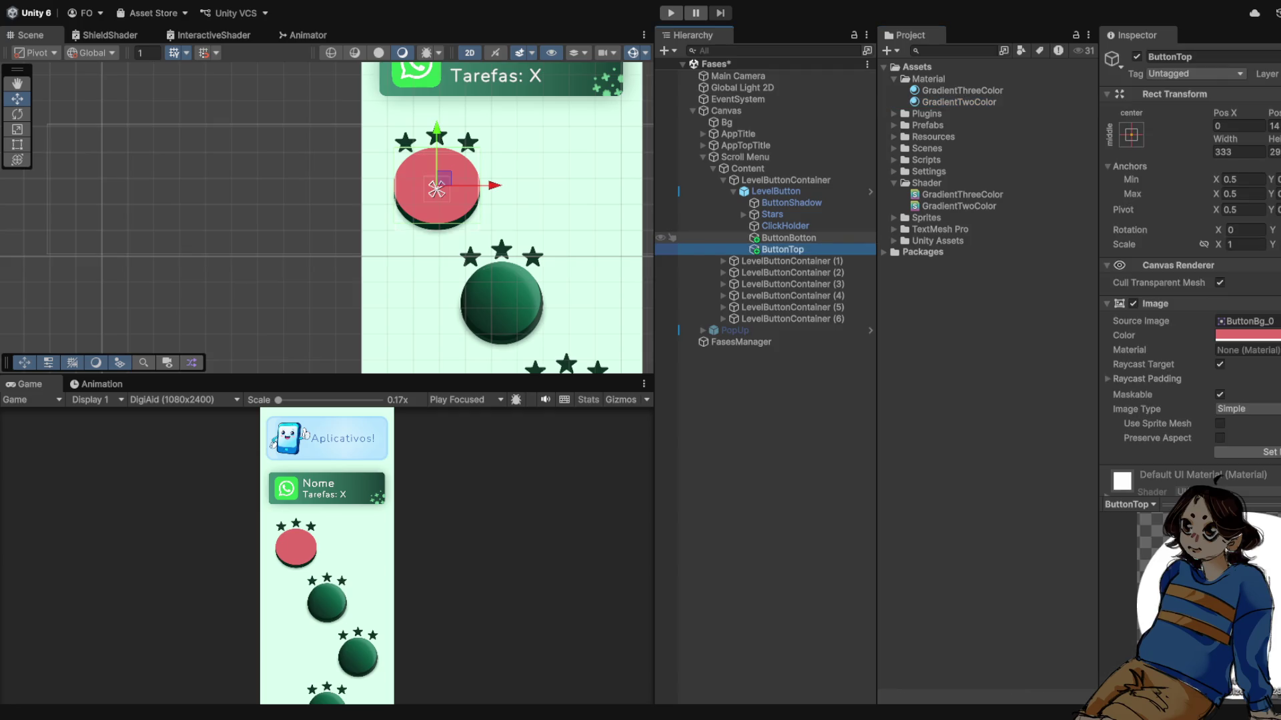
pyautogui.moveTo(962, 90)
pyautogui.mouseDown()
pyautogui.moveTo(1134, 267)
pyautogui.moveTo(1248, 350)
pyautogui.mouseUp()
pyautogui.scroll(1, 437, 200)
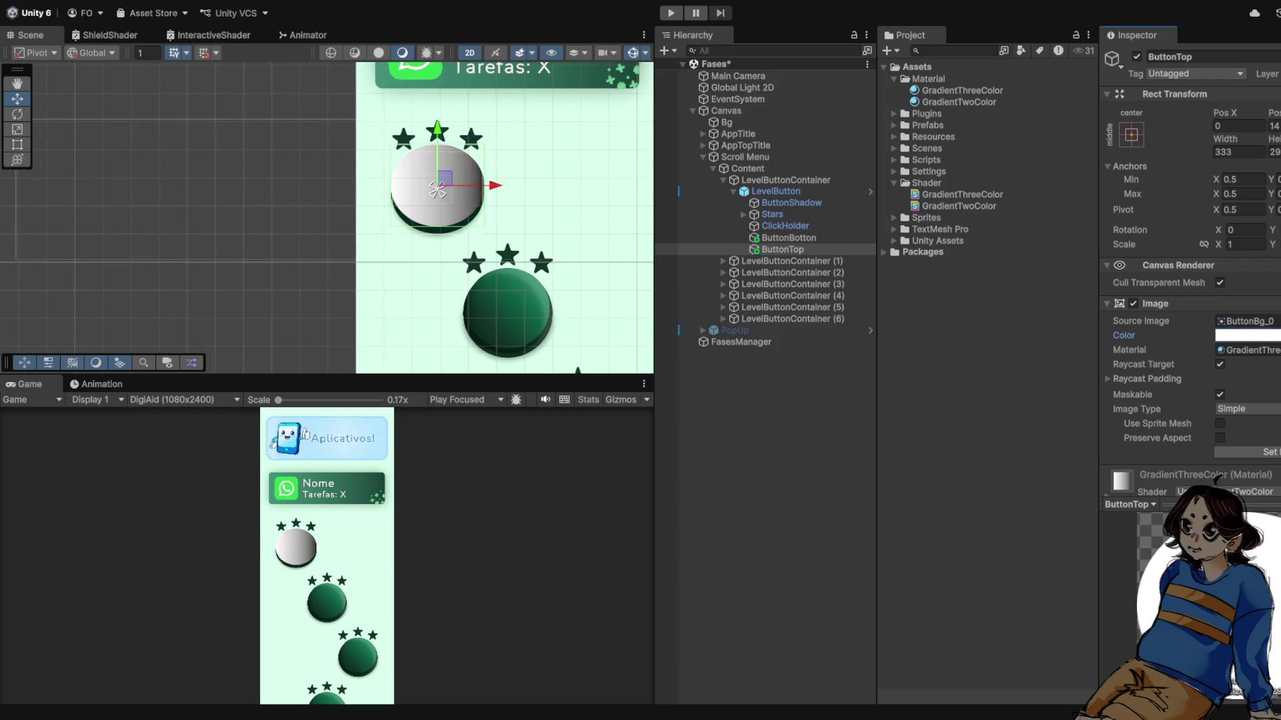
pyautogui.scroll(-2, 1218, 476)
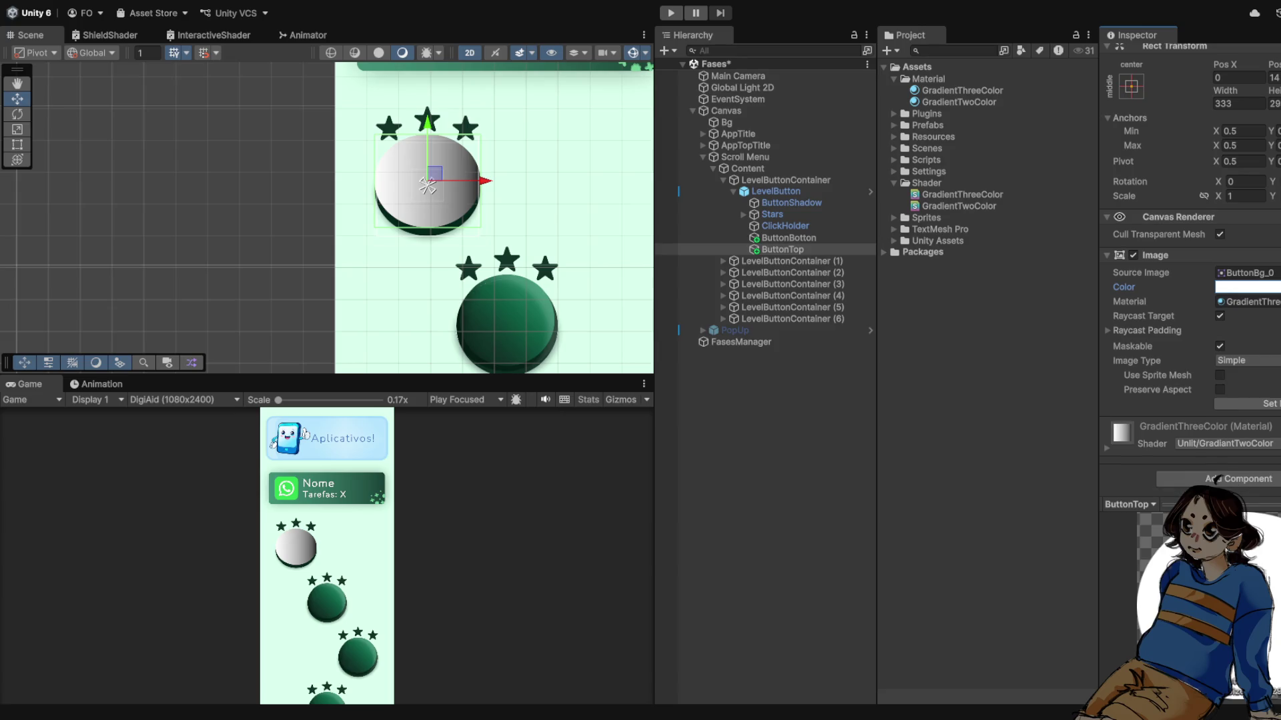
pyautogui.scroll(-3, 1218, 479)
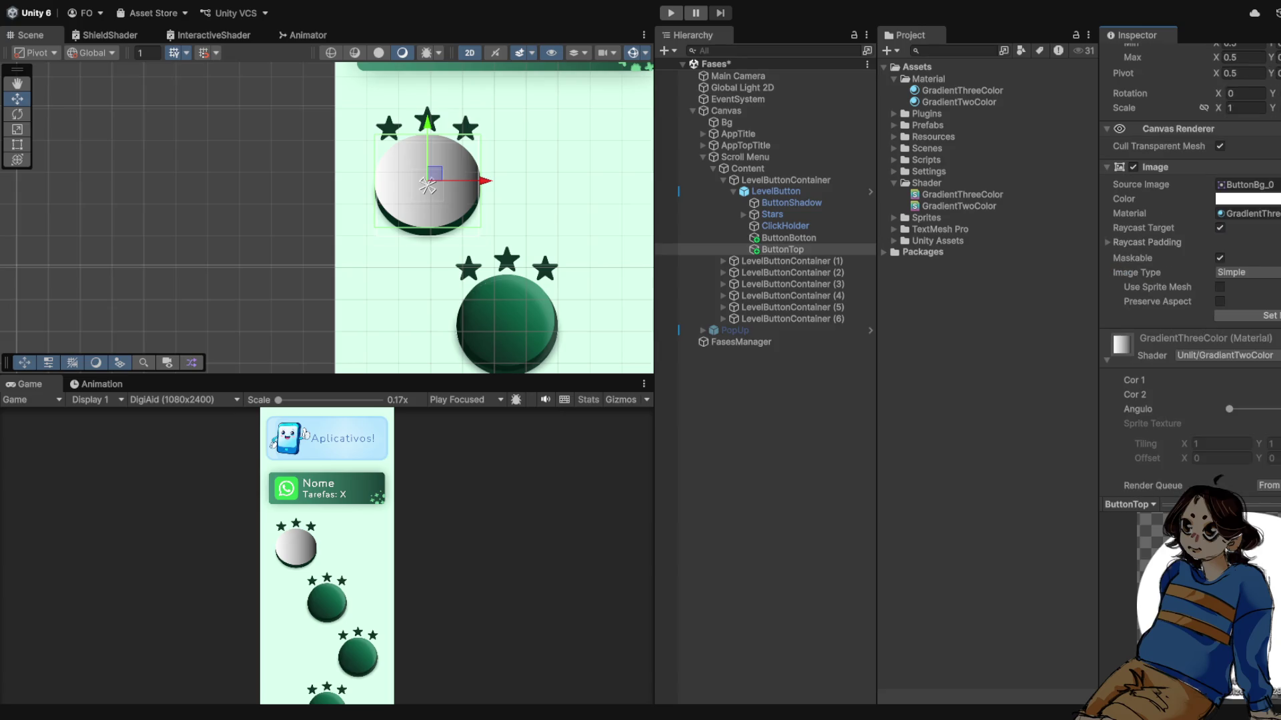
pyautogui.click(963, 90)
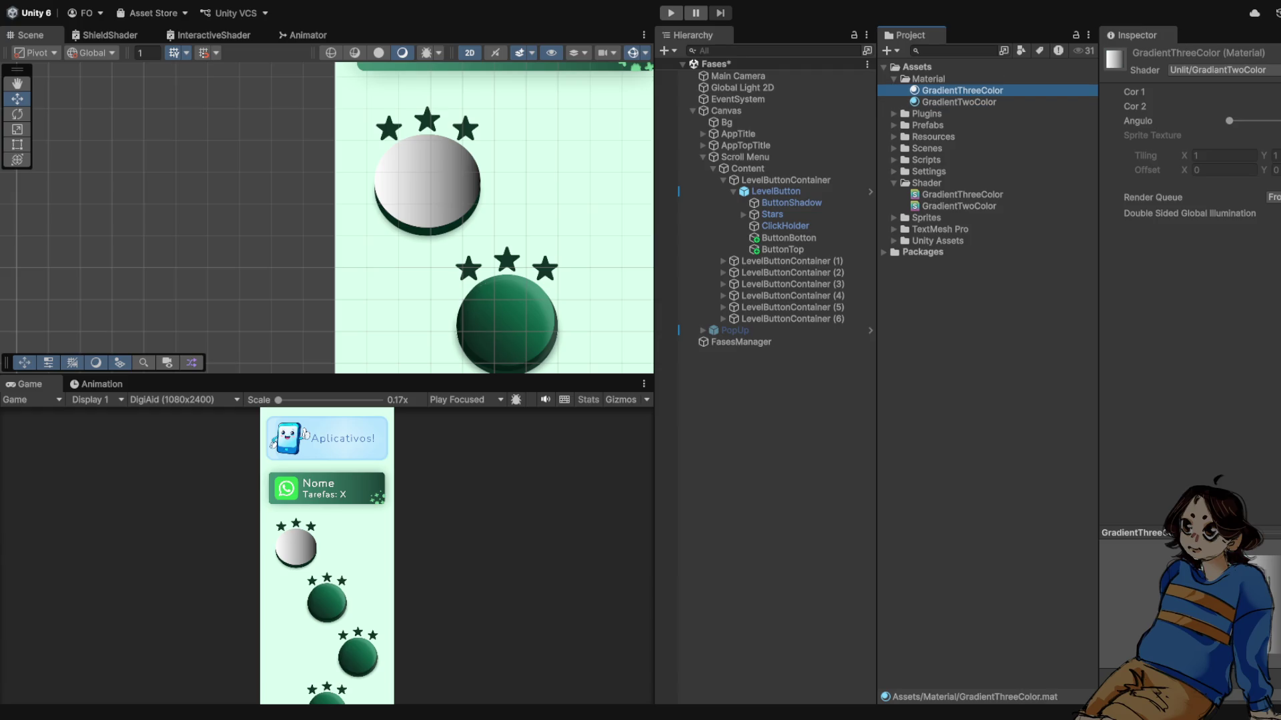
pyautogui.click(962, 194)
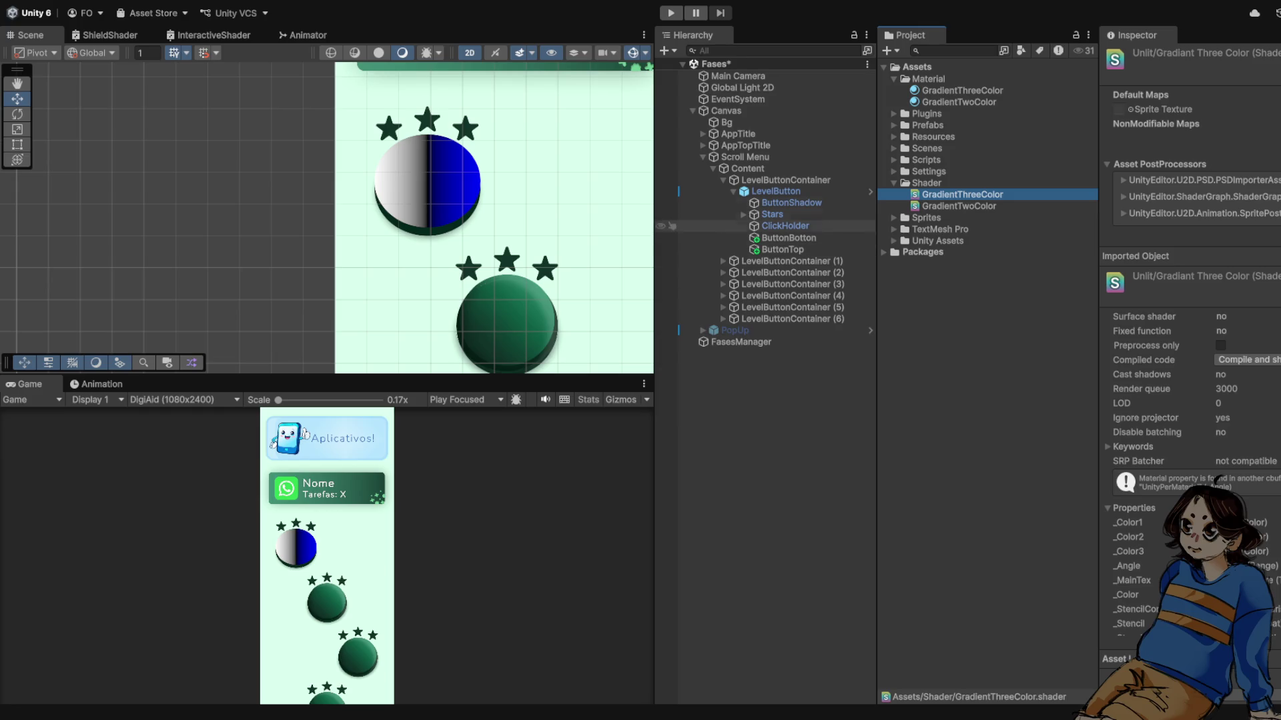
# - Open the GradientThreeColor material and select the first button's ButtonTop object
pyautogui.click(963, 90)
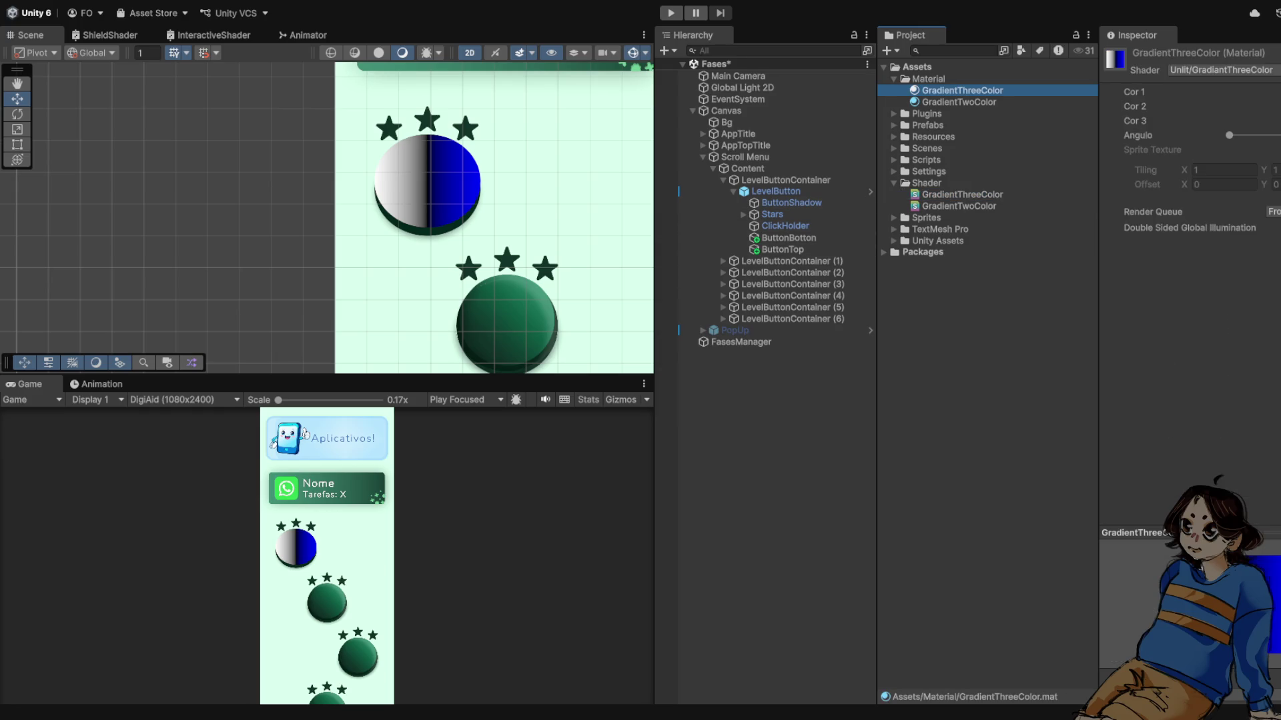
pyautogui.scroll(-1, 459, 220)
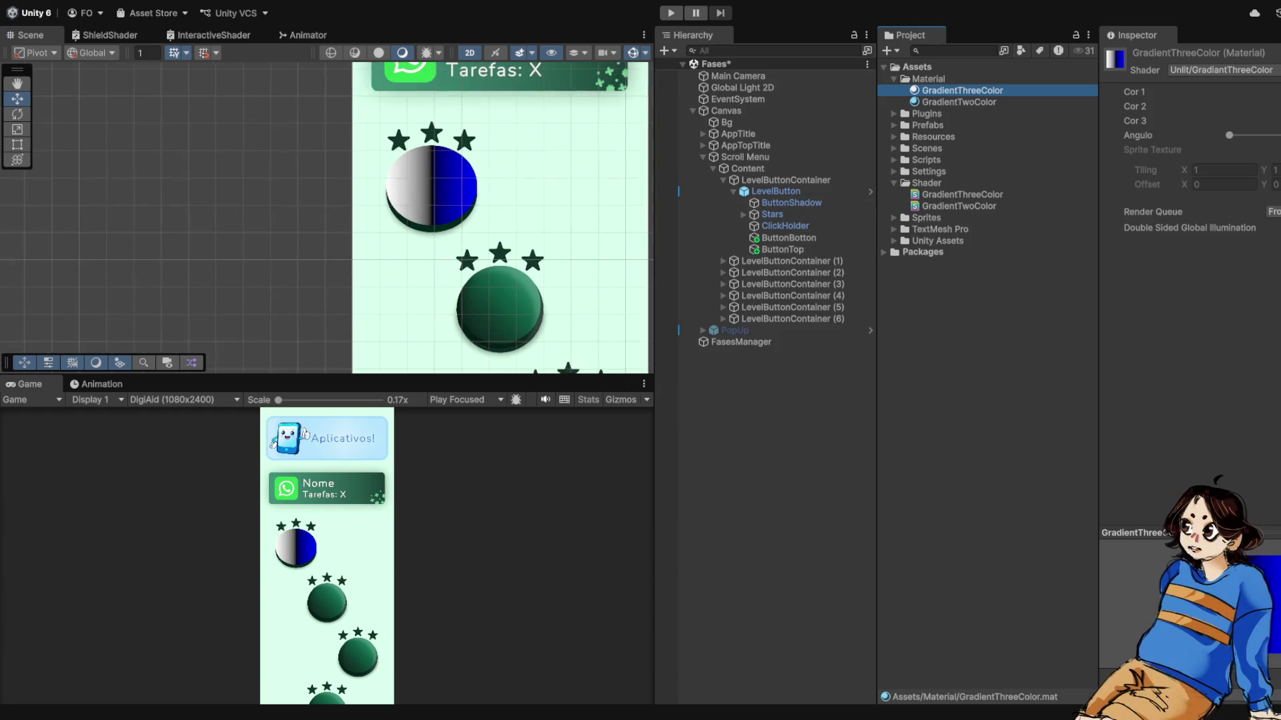
pyautogui.scroll(-1, 436, 232)
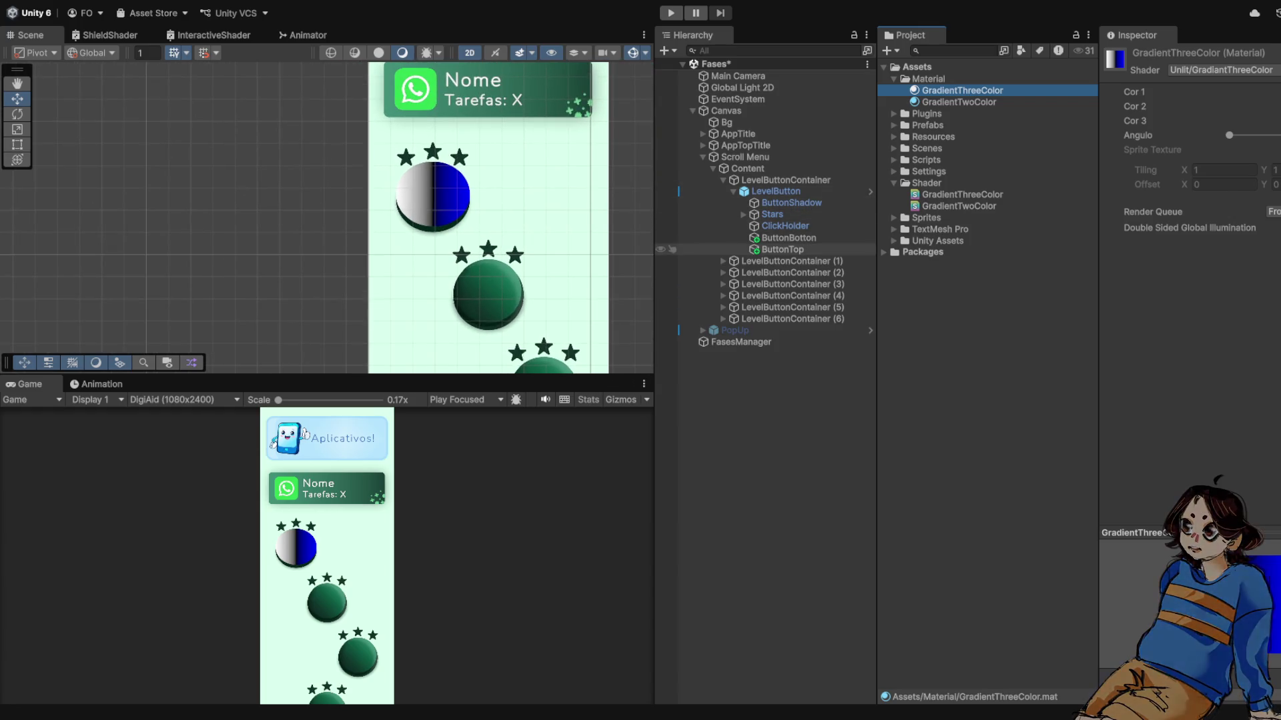
pyautogui.click(783, 249)
pyautogui.click(789, 237)
pyautogui.click(782, 249)
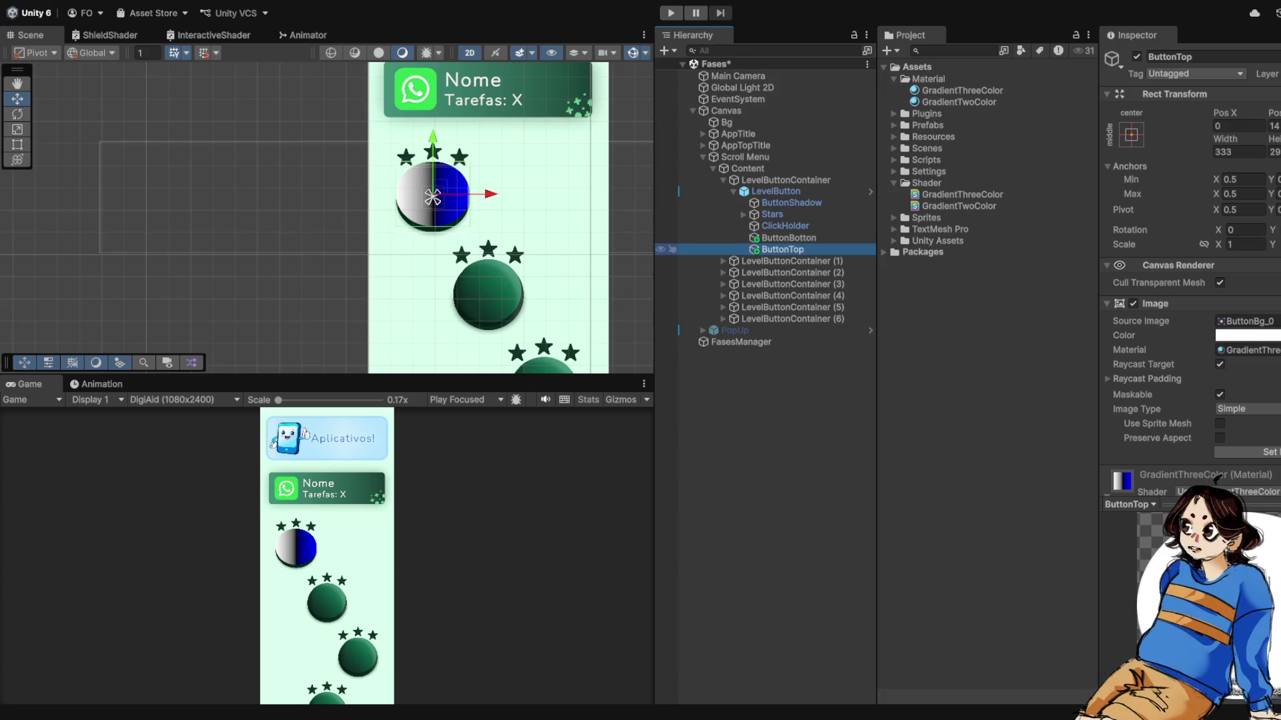
# - Move the Angulo slider to maximum, then back to rotate the gradient about 180 degrees
pyautogui.scroll(1, 433, 244)
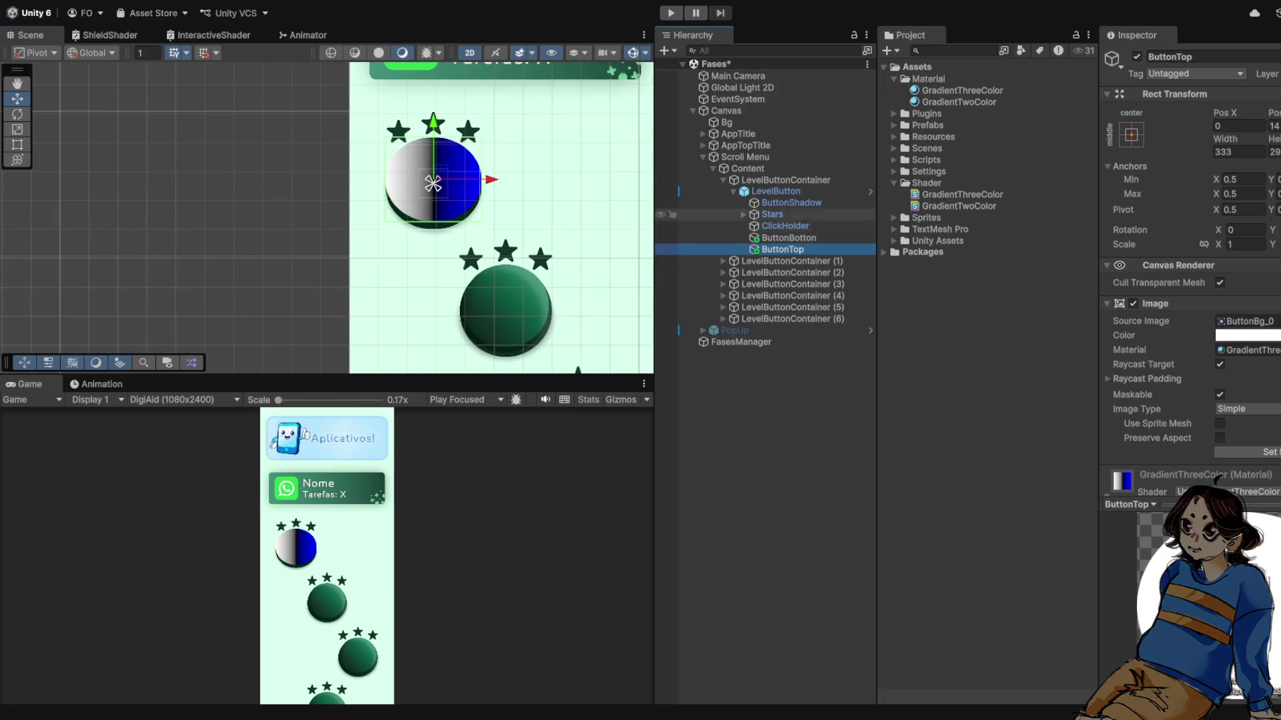
pyautogui.click(788, 237)
pyautogui.press('Down')
pyautogui.scroll(-5, 1217, 478)
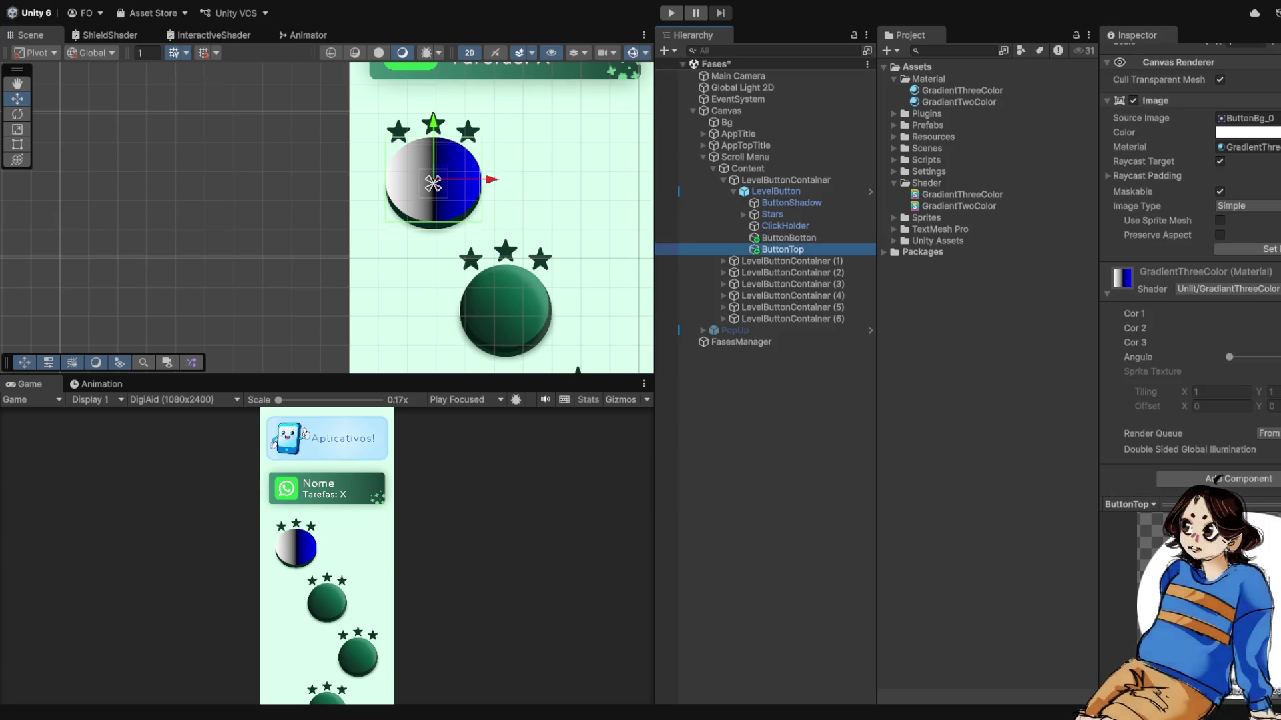
pyautogui.moveTo(1229, 357); pyautogui.dragTo(1280, 357)
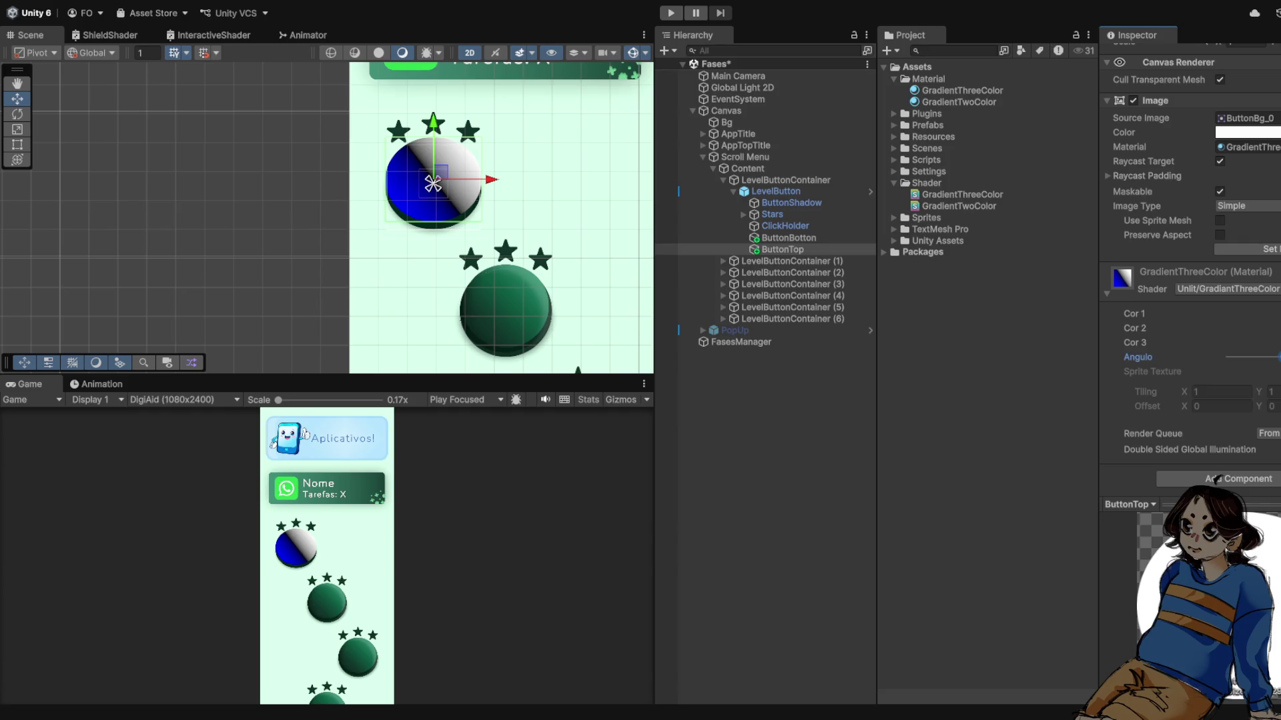
pyautogui.moveTo(1278, 357); pyautogui.dragTo(1237, 357)
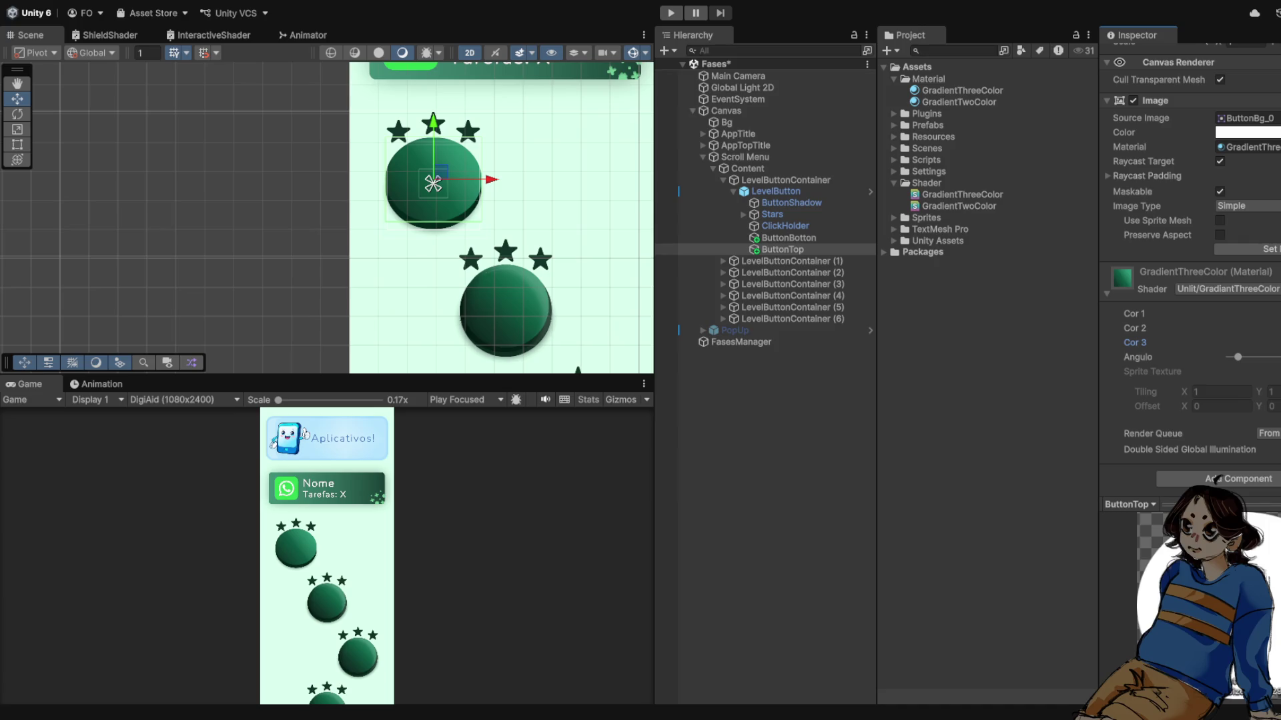
# - Select the first level button's root object in the Scene view
pyautogui.scroll(-1, 434, 188)
pyautogui.click(430, 191)
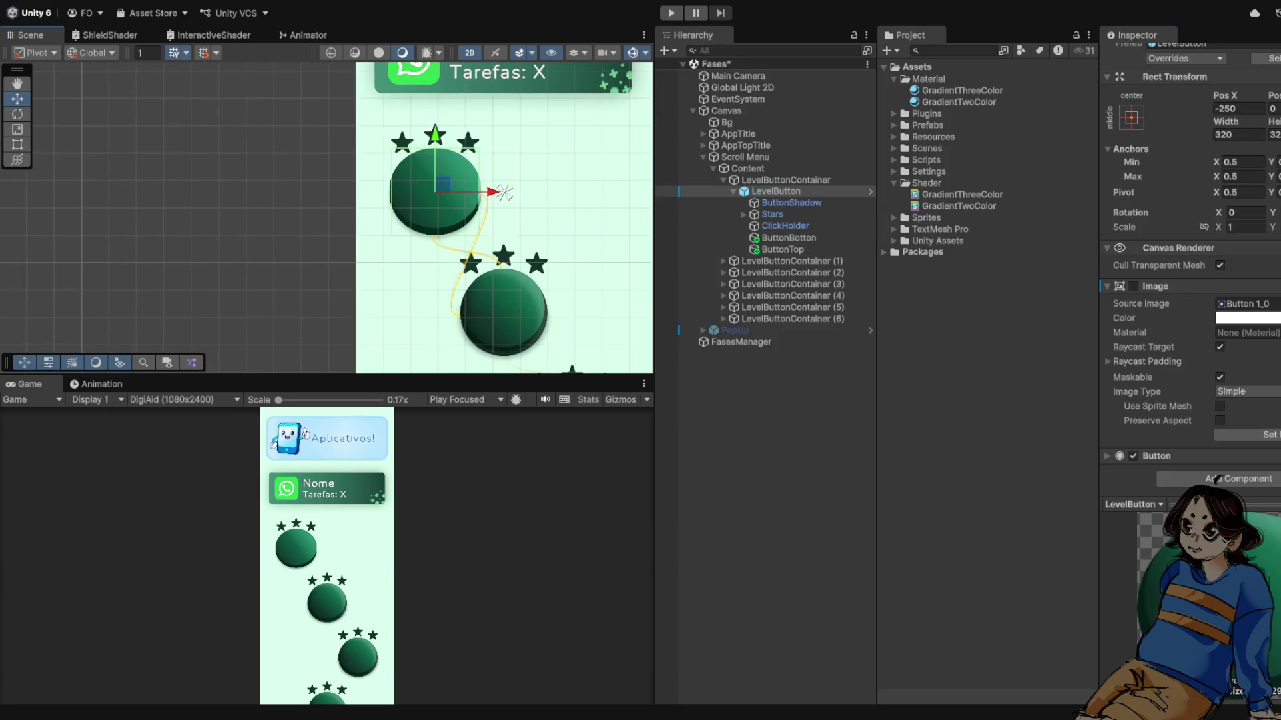
pyautogui.scroll(-1, 323, 160)
pyautogui.click(477, 290)
pyautogui.scroll(3, 460, 186)
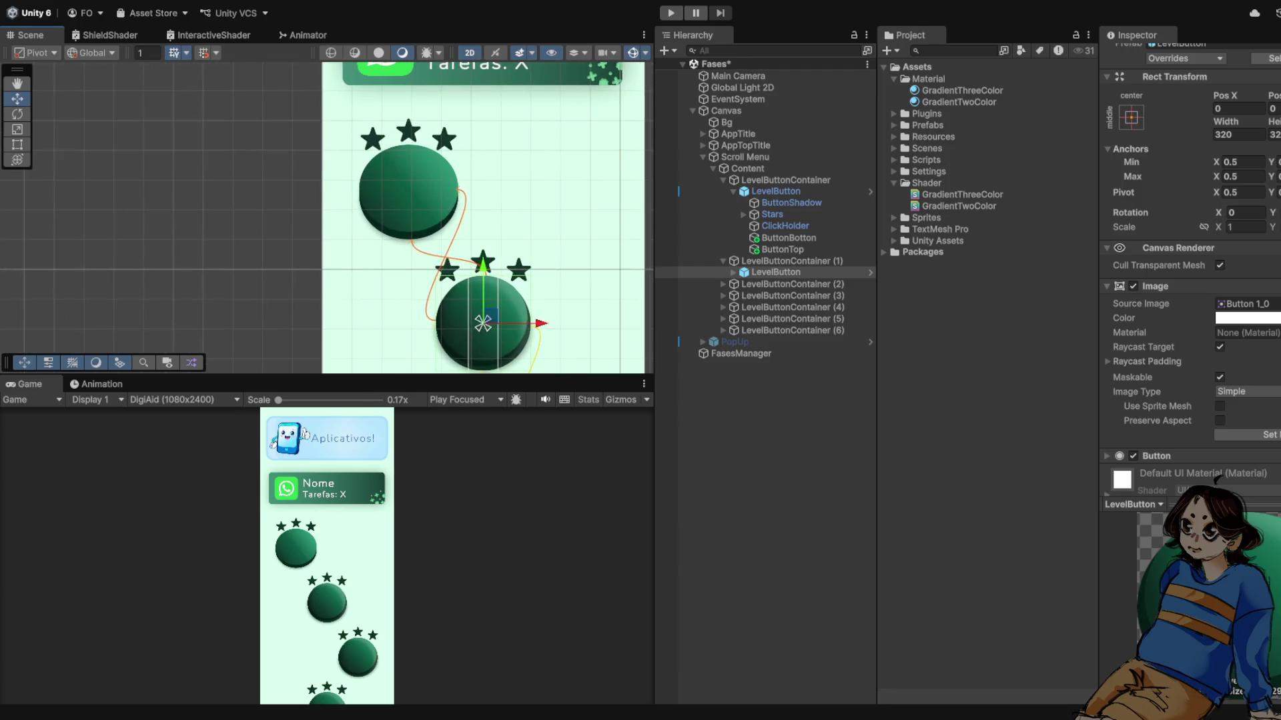
pyautogui.click(386, 190)
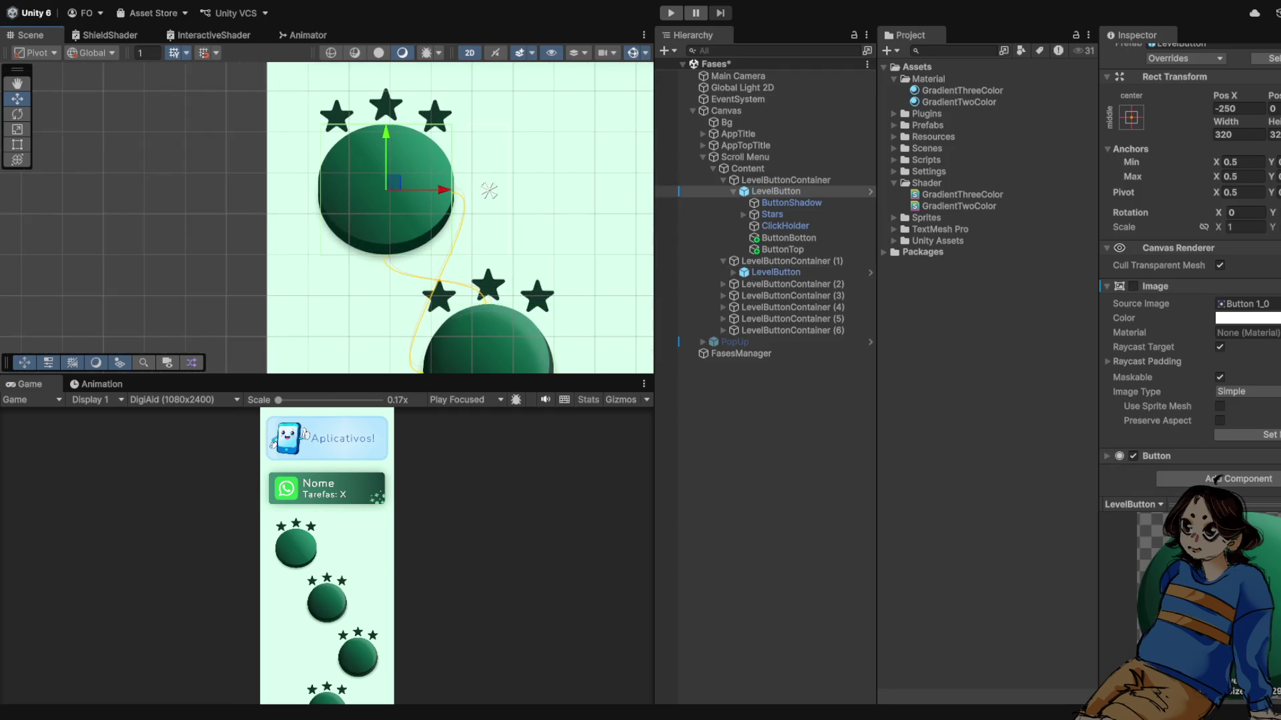
# - Select the first button's top disc and raise it slightly above its base
pyautogui.click(385, 190)
pyautogui.click(386, 190)
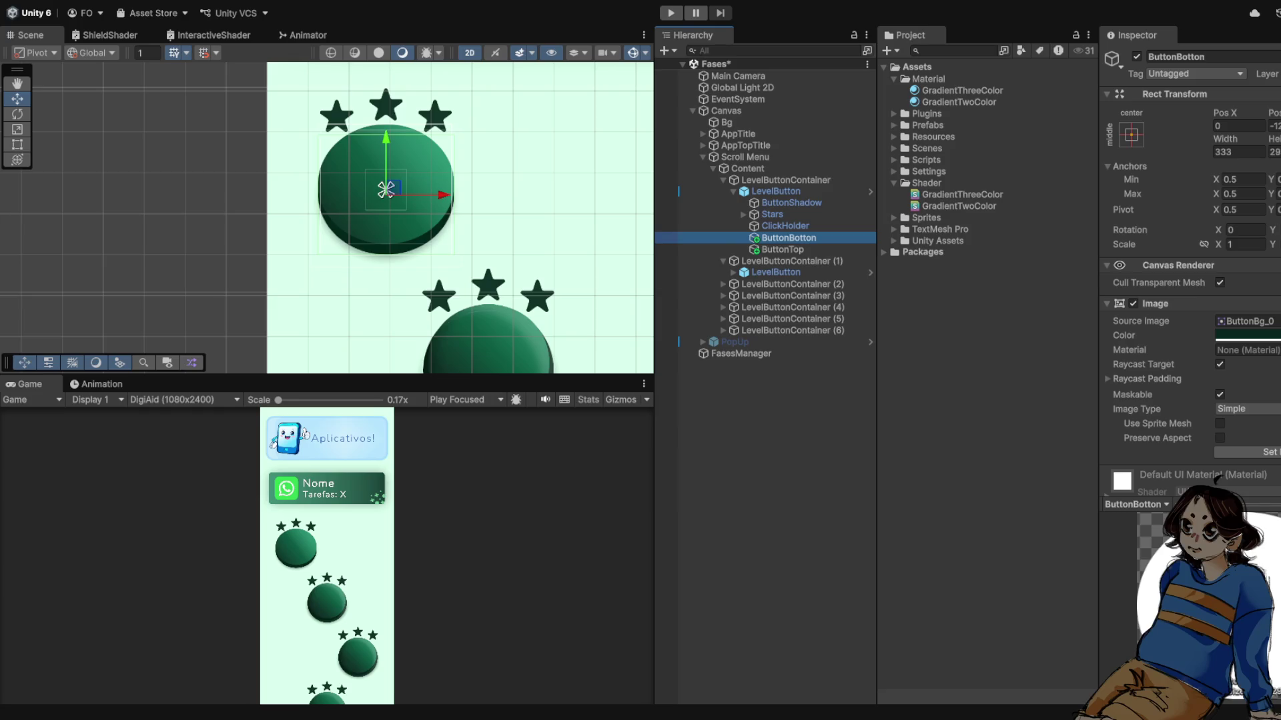
pyautogui.click(385, 190)
pyautogui.moveTo(385, 190); pyautogui.dragTo(386, 188)
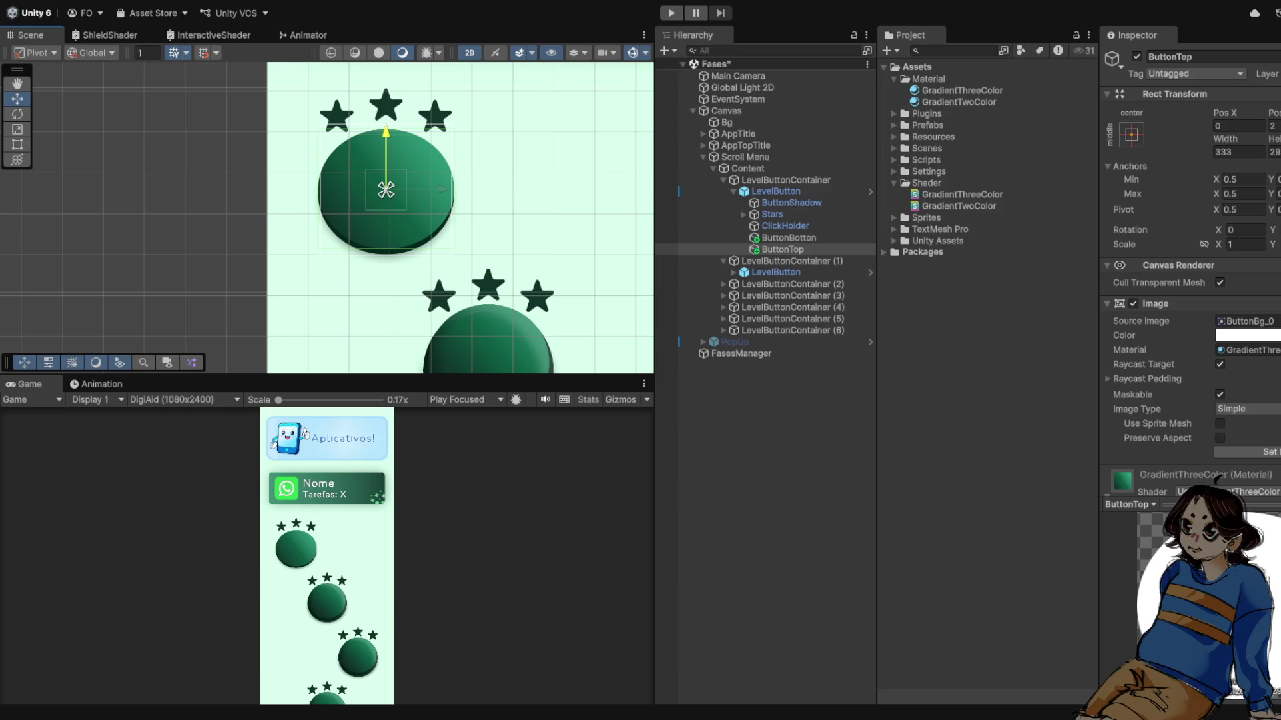
pyautogui.scroll(-4, 386, 190)
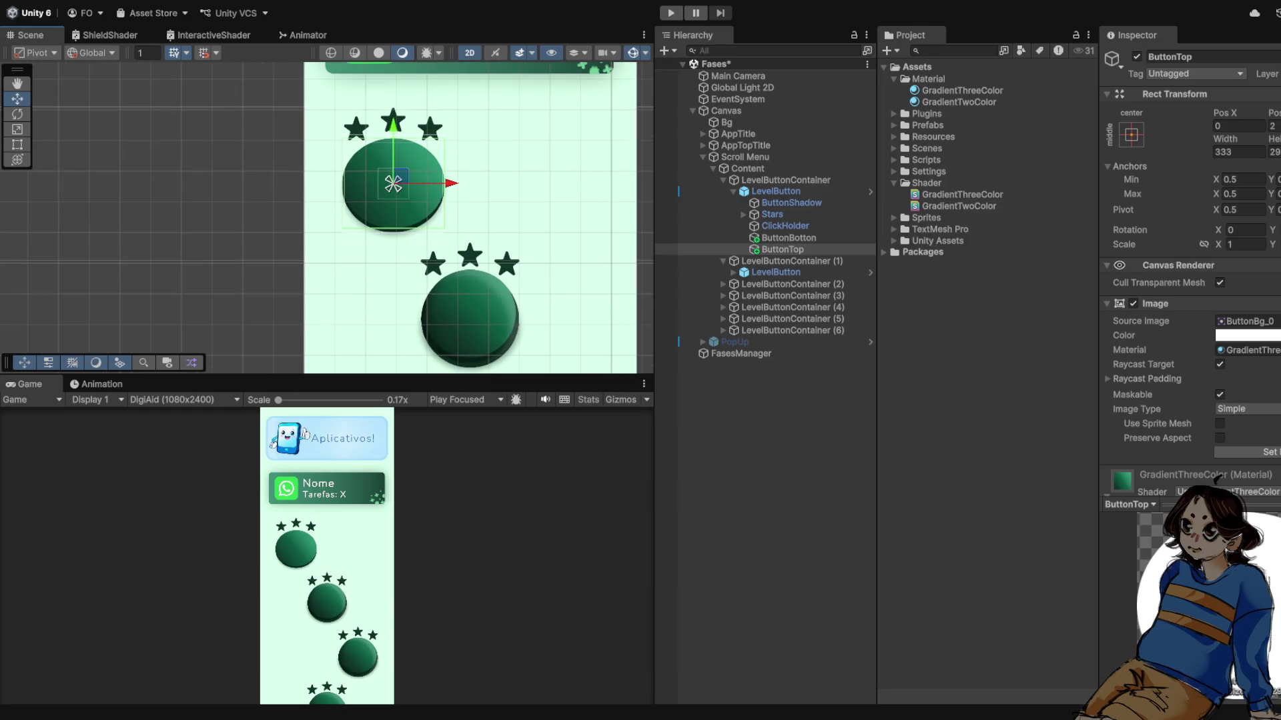
pyautogui.scroll(3, 551, 304)
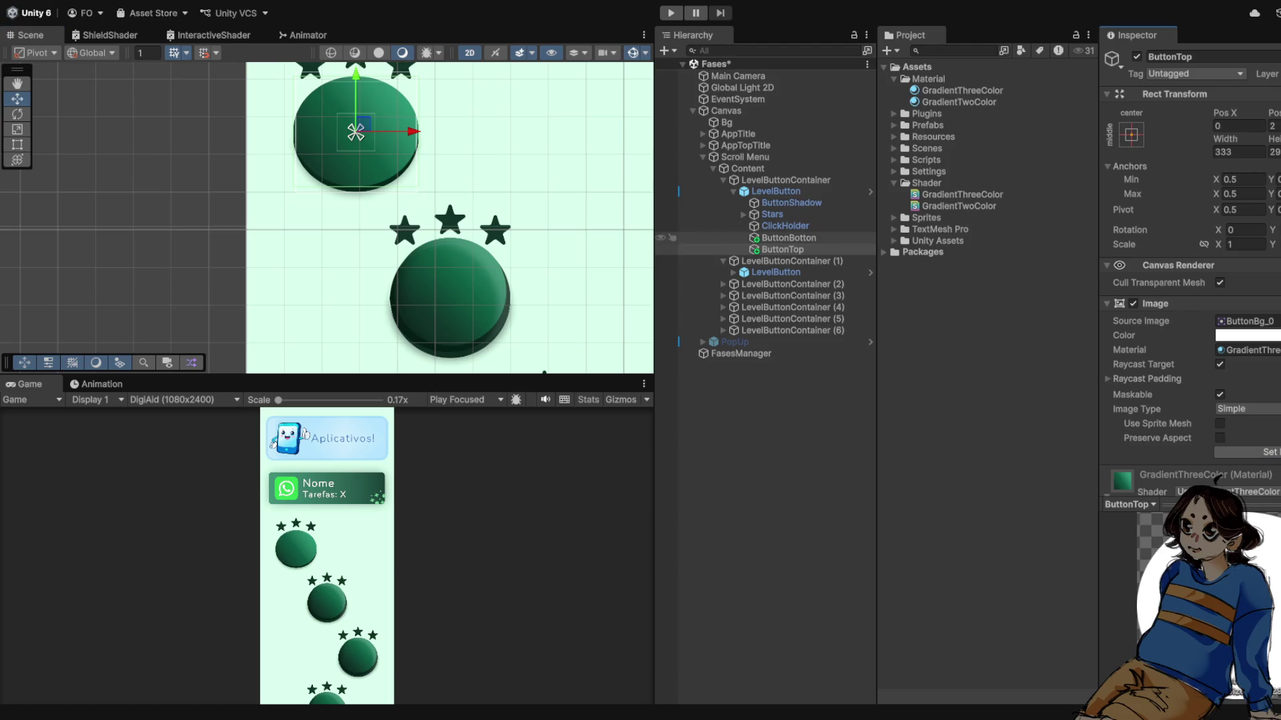
pyautogui.click(894, 183)
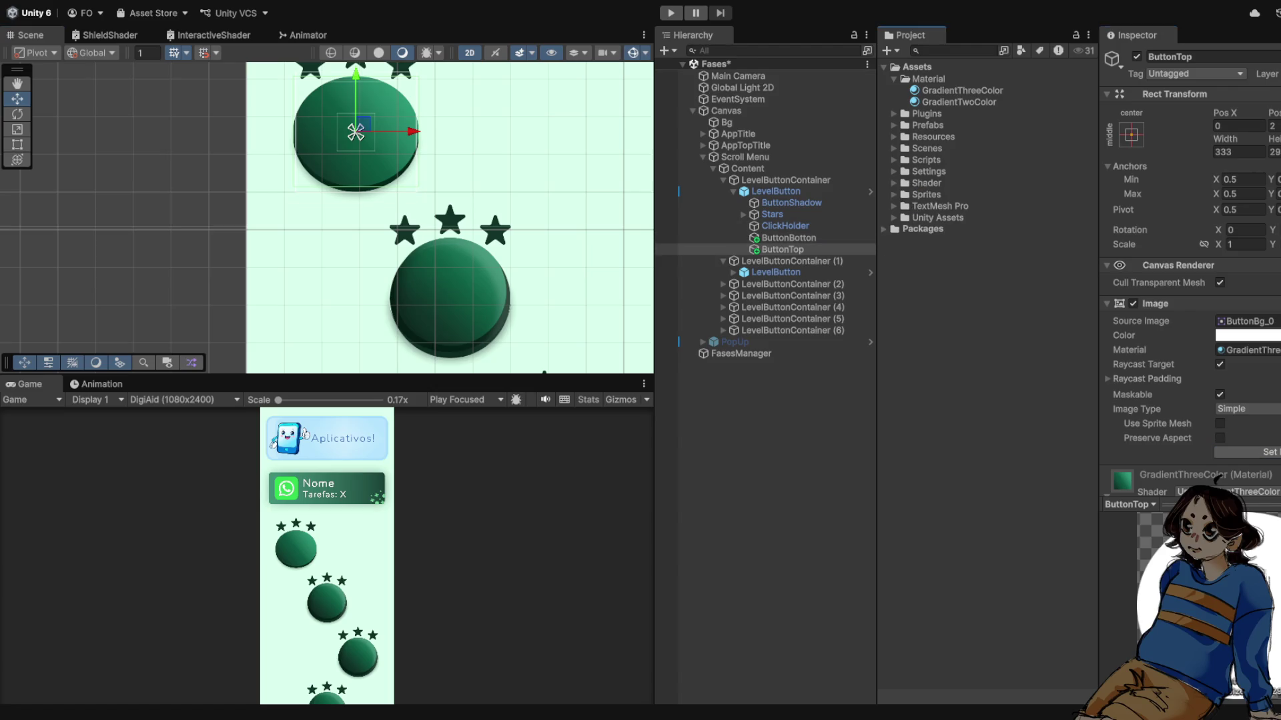
# - Expand Sprites > Fases > BlackAndWhite > Button to reveal the ButtonTop sprite
pyautogui.click(894, 194)
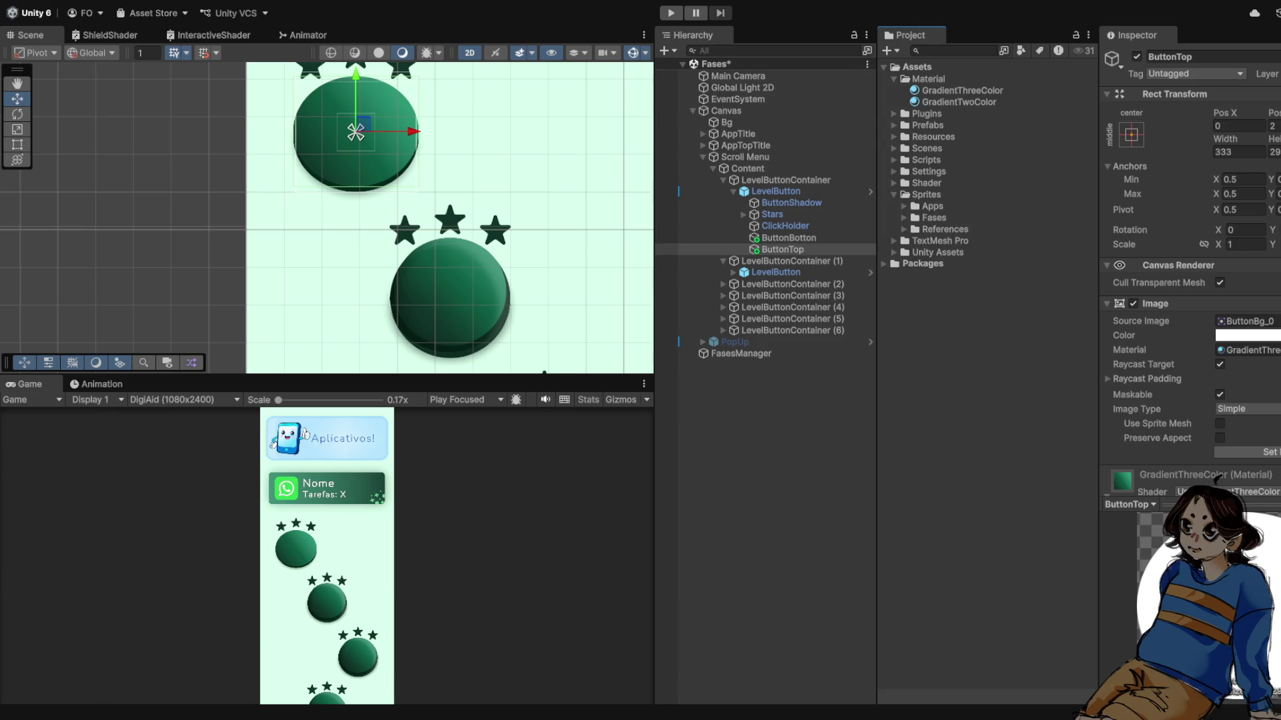
pyautogui.click(904, 228)
pyautogui.click(904, 228)
pyautogui.click(904, 217)
pyautogui.click(904, 218)
pyautogui.click(904, 217)
pyautogui.click(914, 228)
pyautogui.click(925, 241)
# - Give the top disc the ButtonTop sprite at native size, nudged up onto the base
pyautogui.moveTo(973, 263); pyautogui.dragTo(1246, 321)
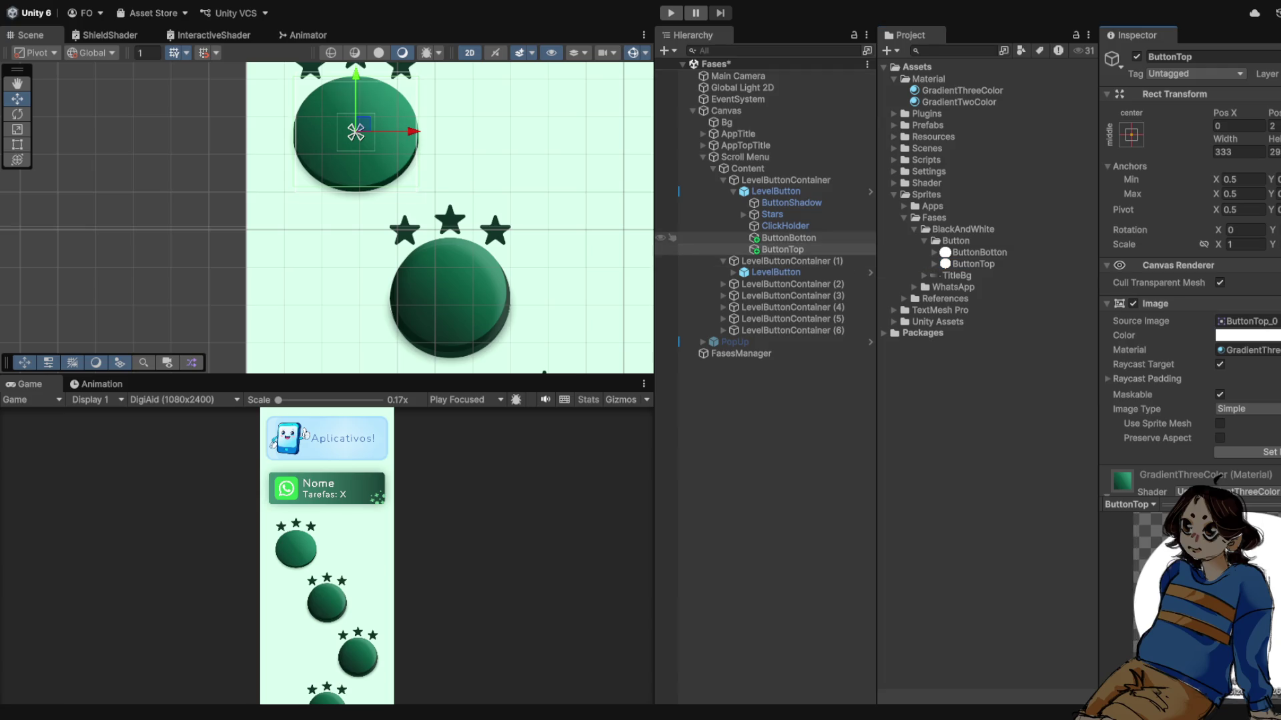
pyautogui.click(1247, 452)
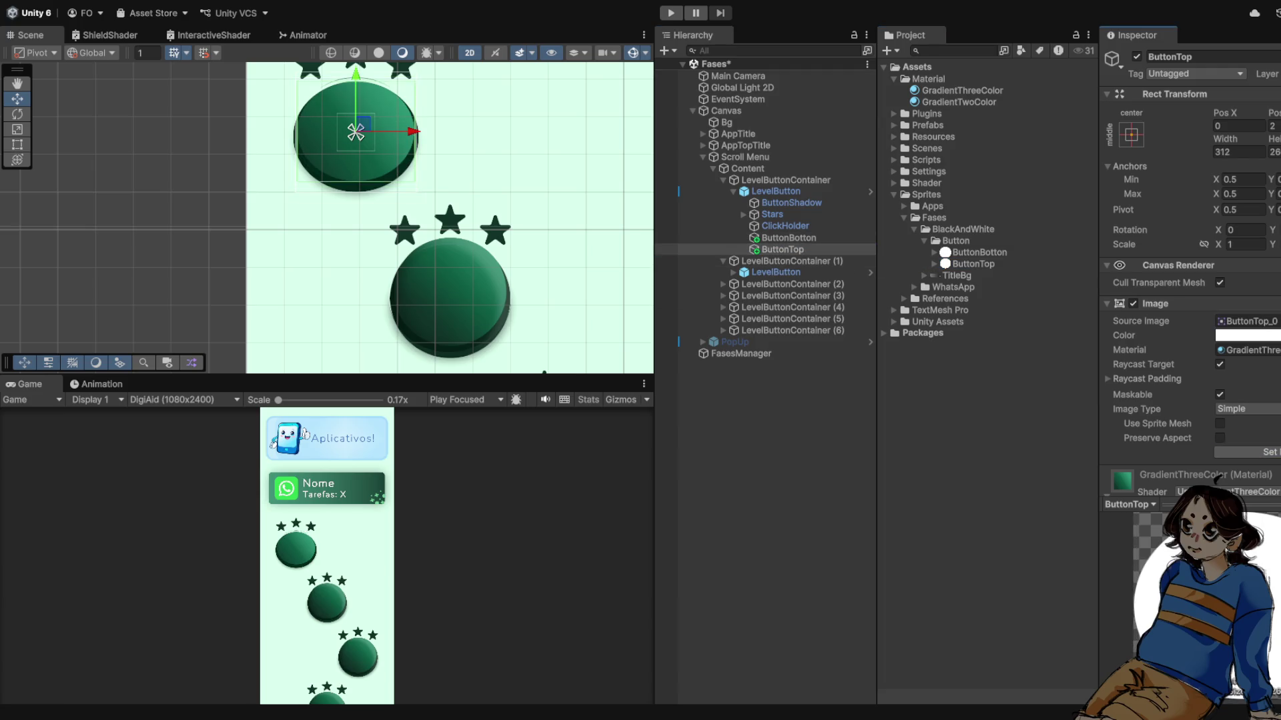
pyautogui.scroll(2, 355, 167)
pyautogui.scroll(3, 395, 214)
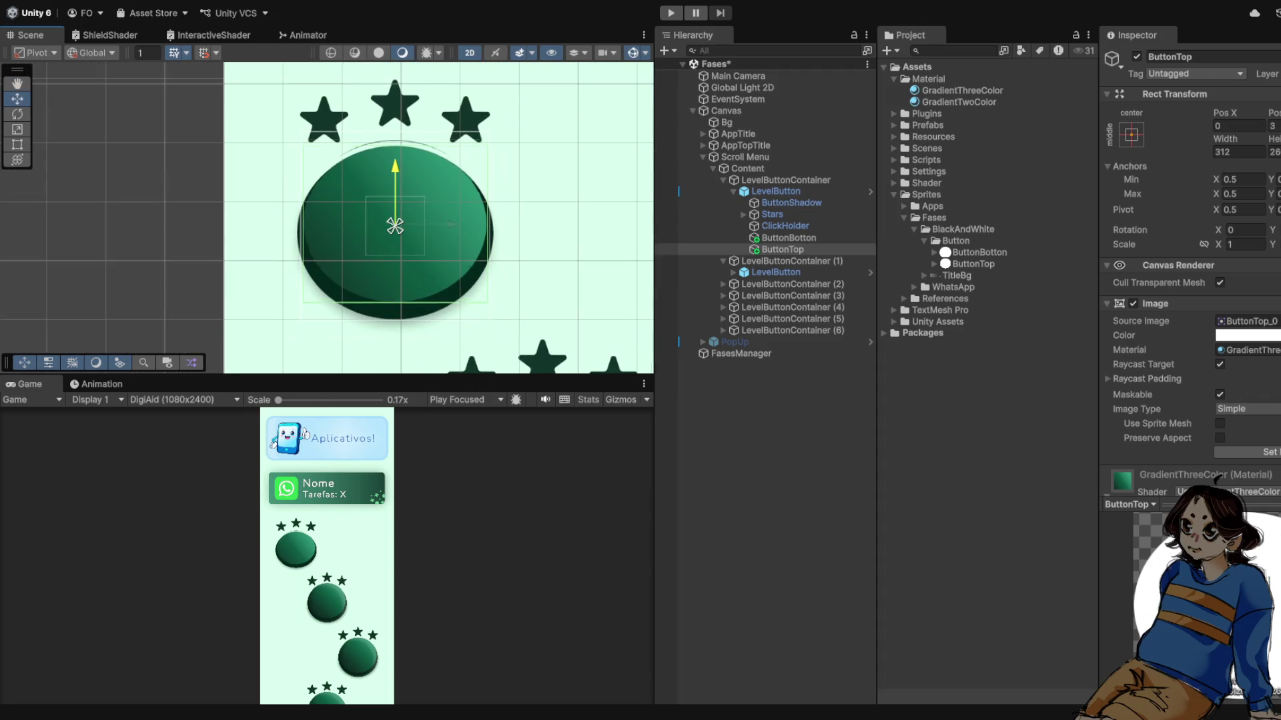
pyautogui.moveTo(395, 226); pyautogui.dragTo(395, 220)
pyautogui.scroll(-5, 395, 193)
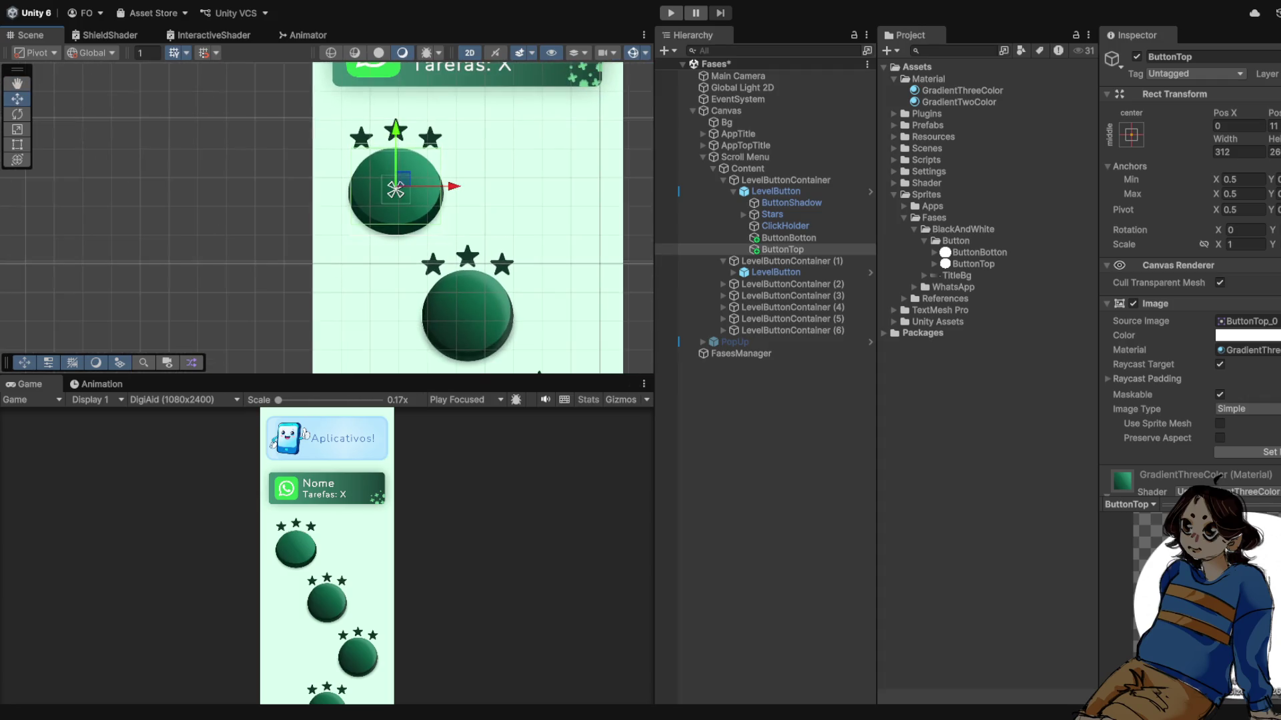
pyautogui.scroll(2, 395, 190)
pyautogui.hotkey('shift', 'd')
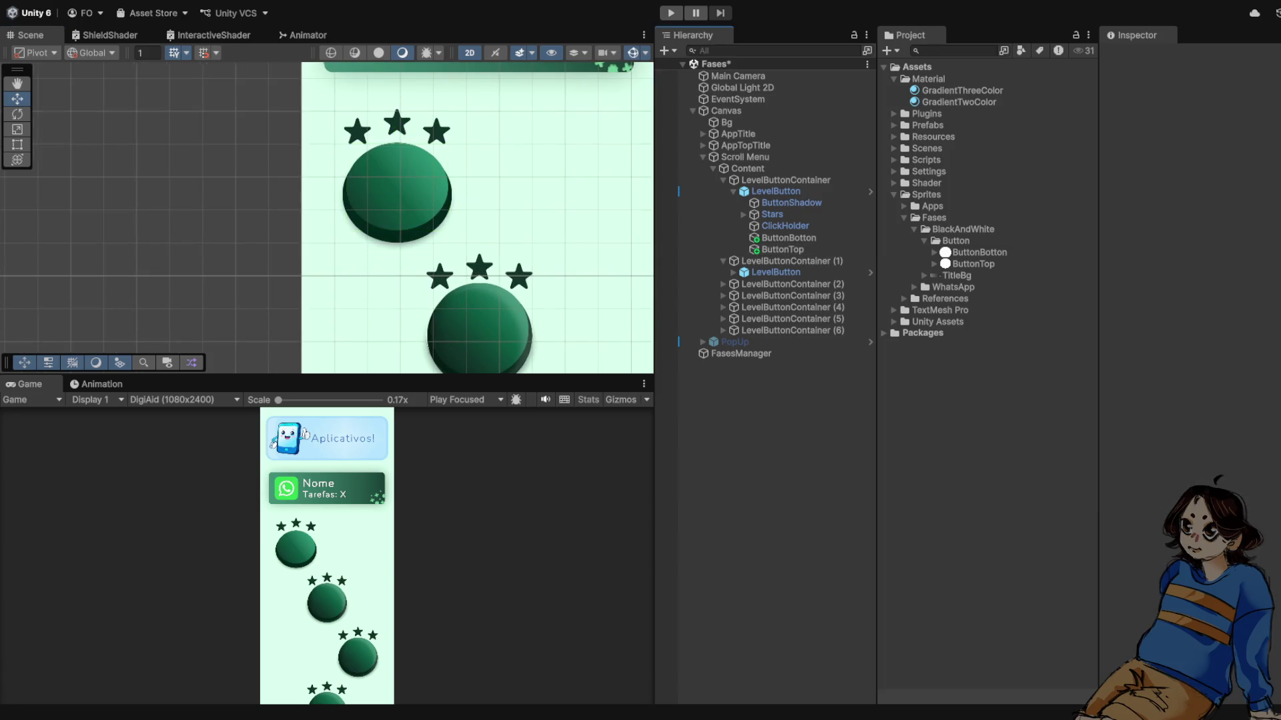
pyautogui.scroll(-3, 400, 213)
pyautogui.scroll(2, 416, 175)
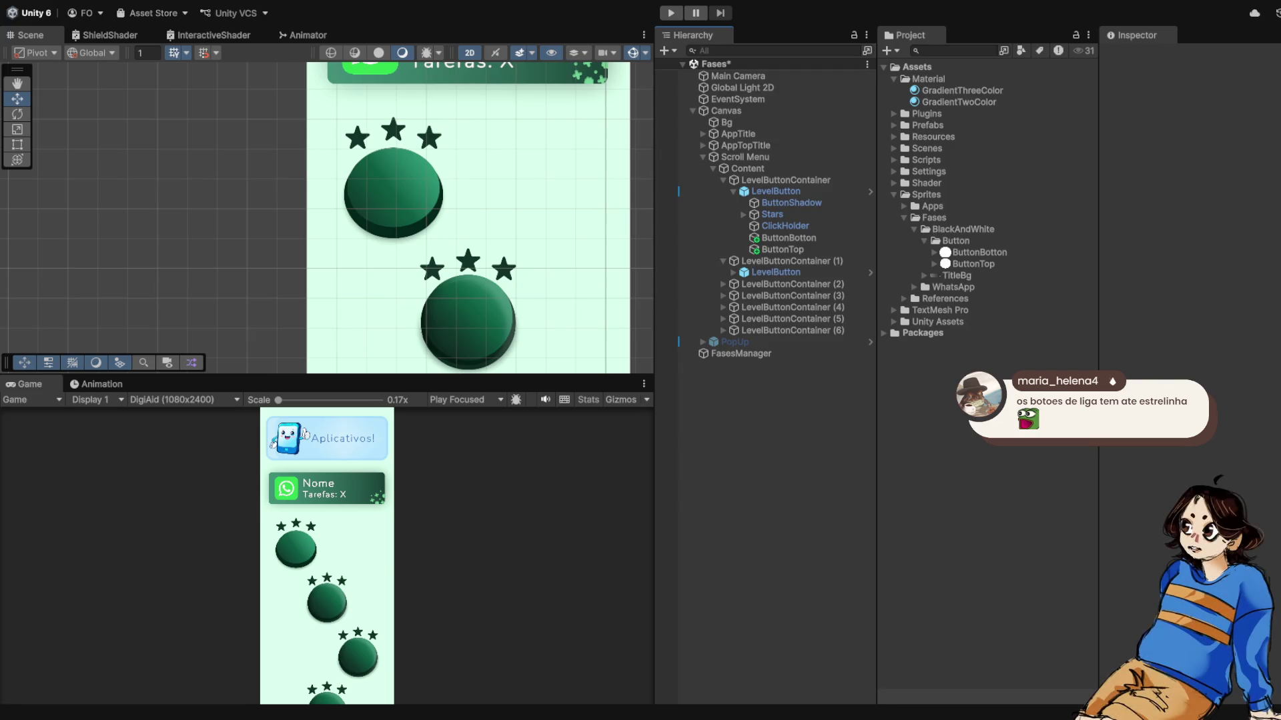
pyautogui.scroll(2, 400, 200)
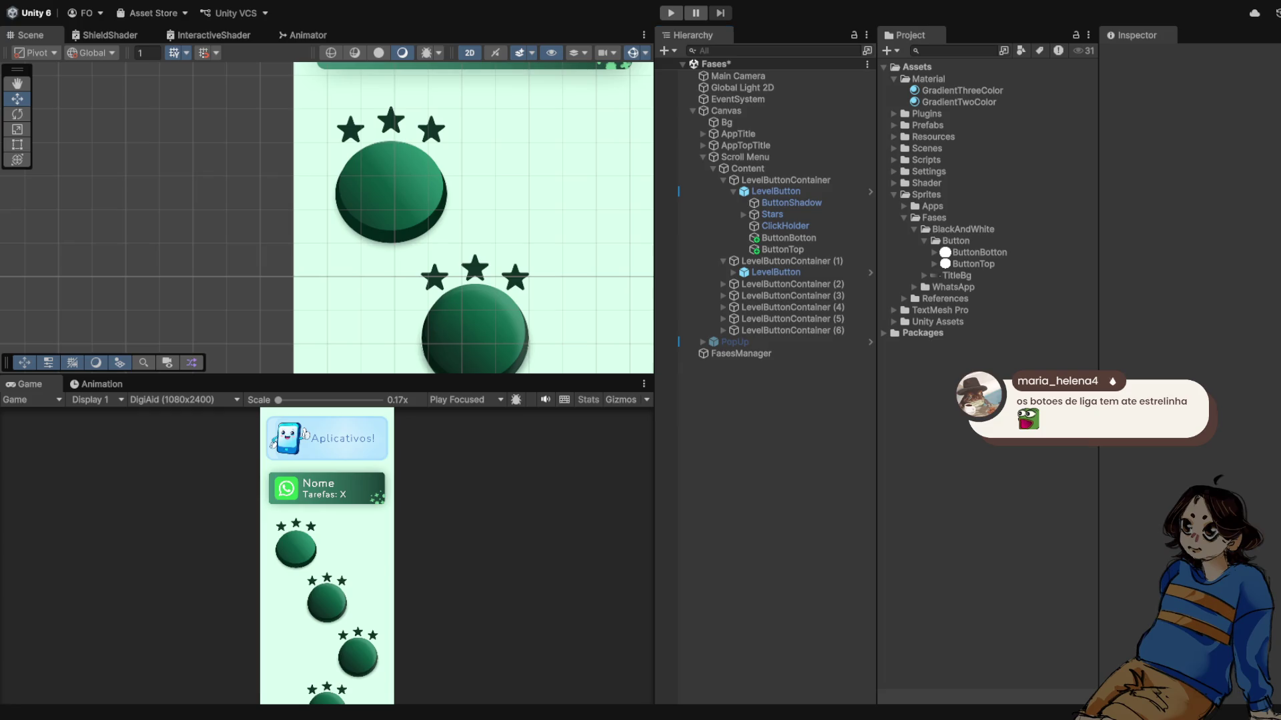
pyautogui.scroll(-2, 434, 147)
pyautogui.scroll(3, 424, 162)
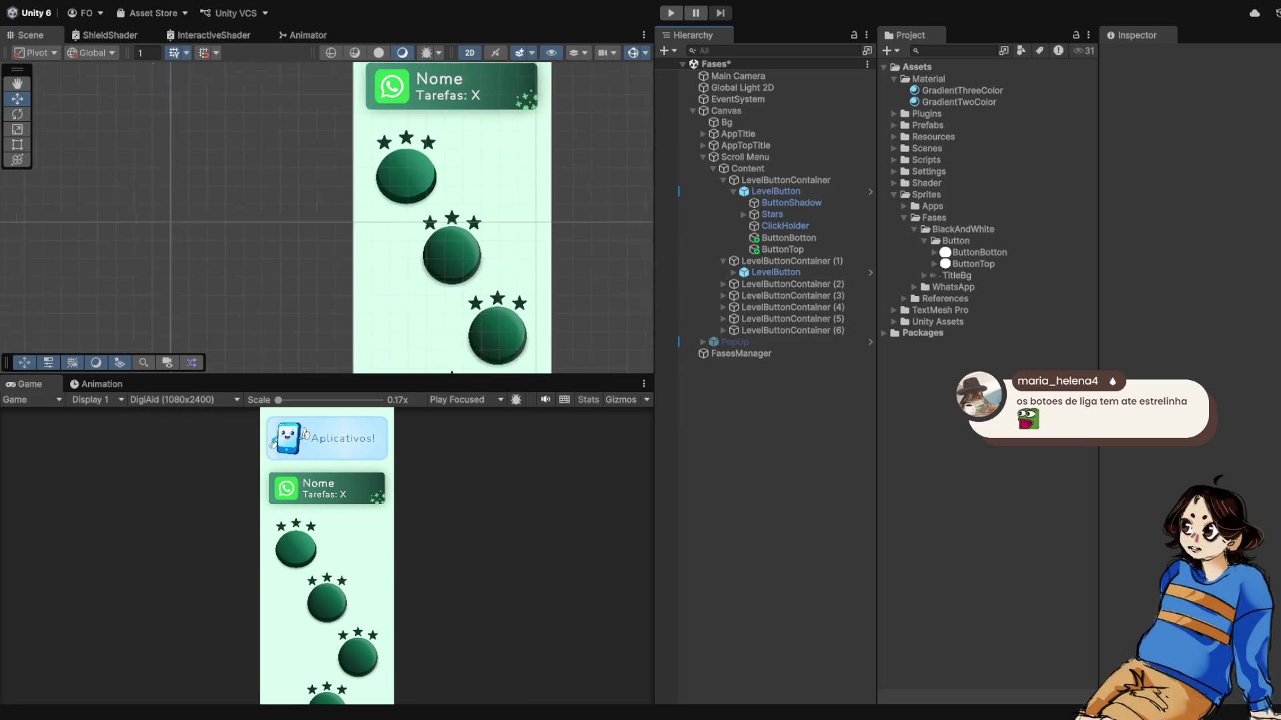
pyautogui.scroll(1, 413, 157)
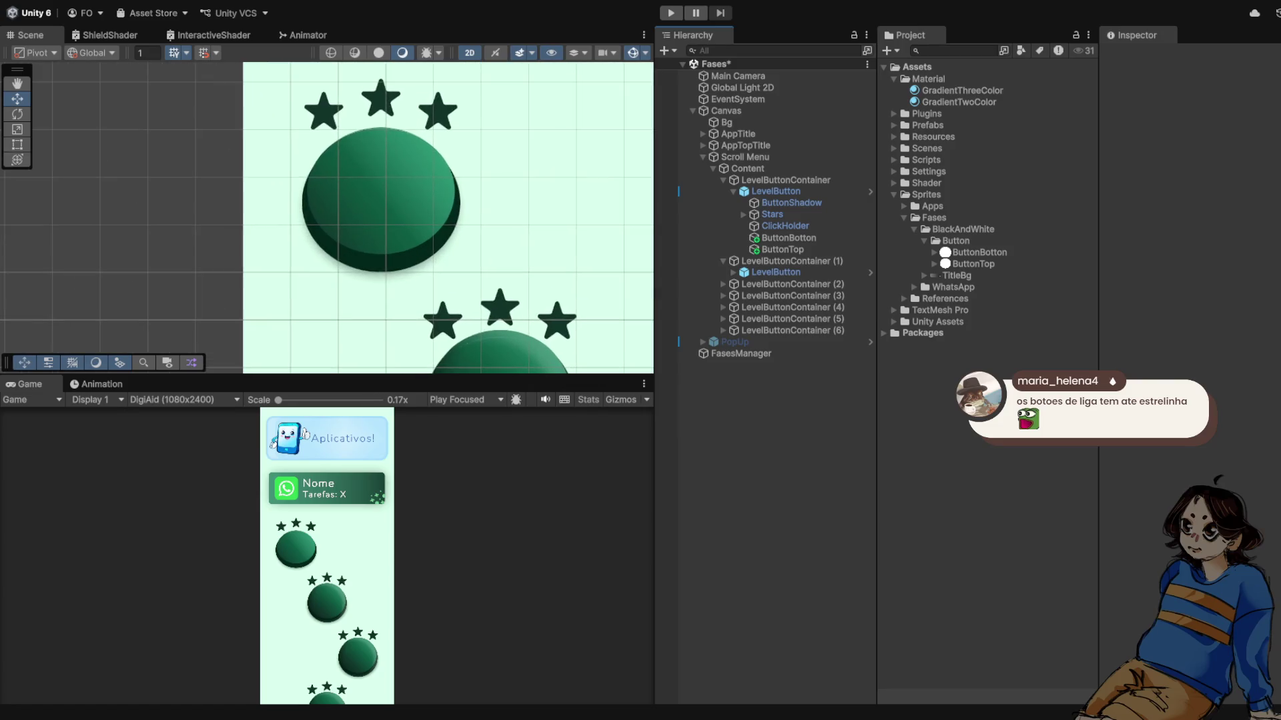
pyautogui.click(789, 237)
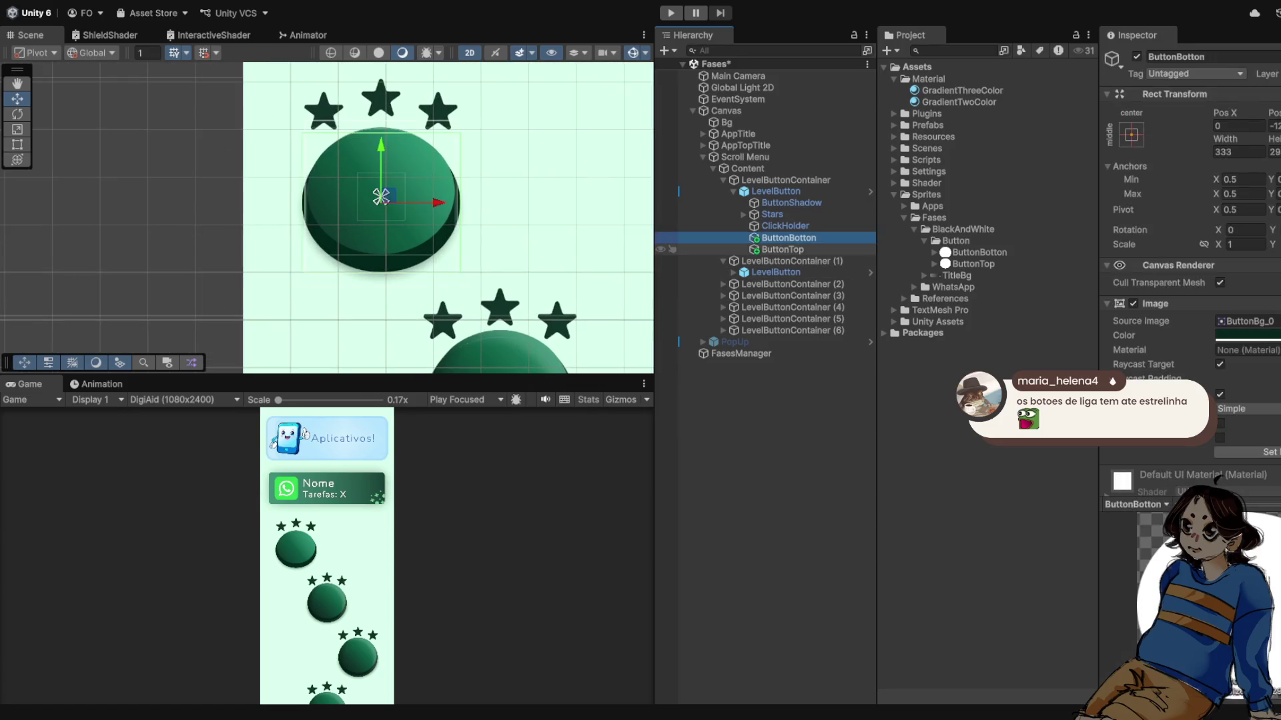
# - Focus the top disc's Angulo setting, collapse the sprite folders and expand the Shader folder
pyautogui.click(782, 250)
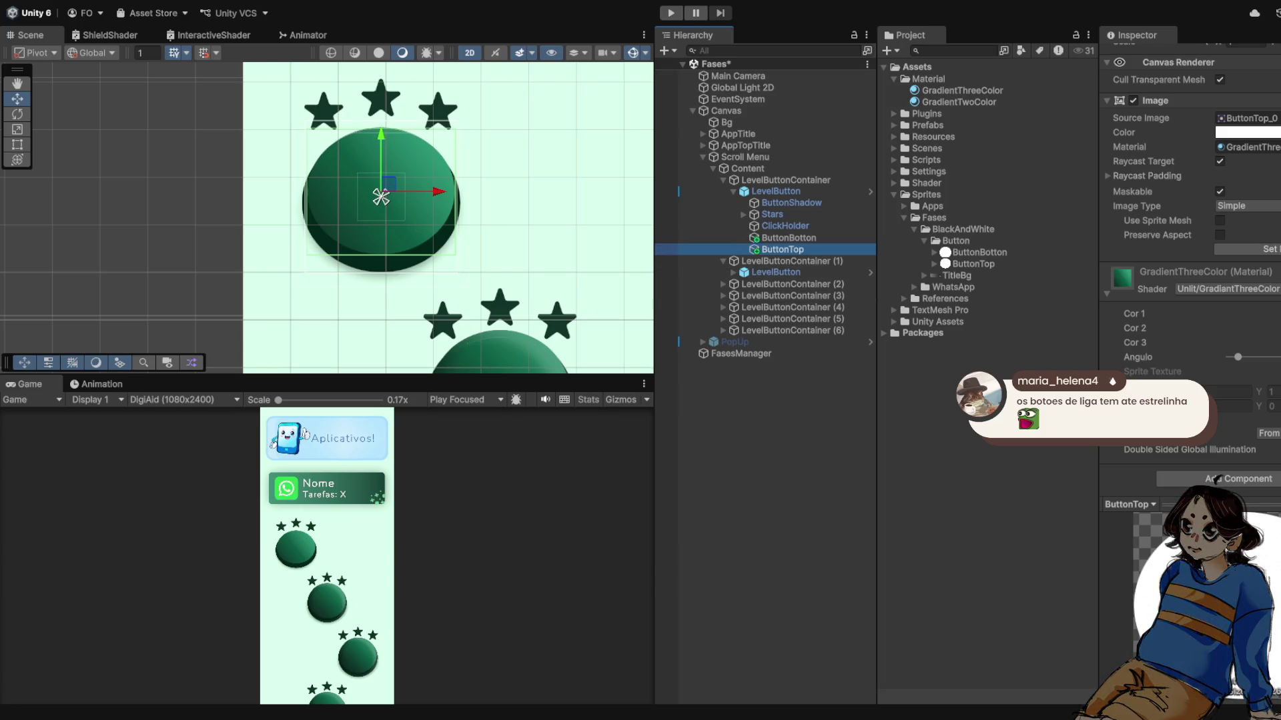
pyautogui.click(1137, 357)
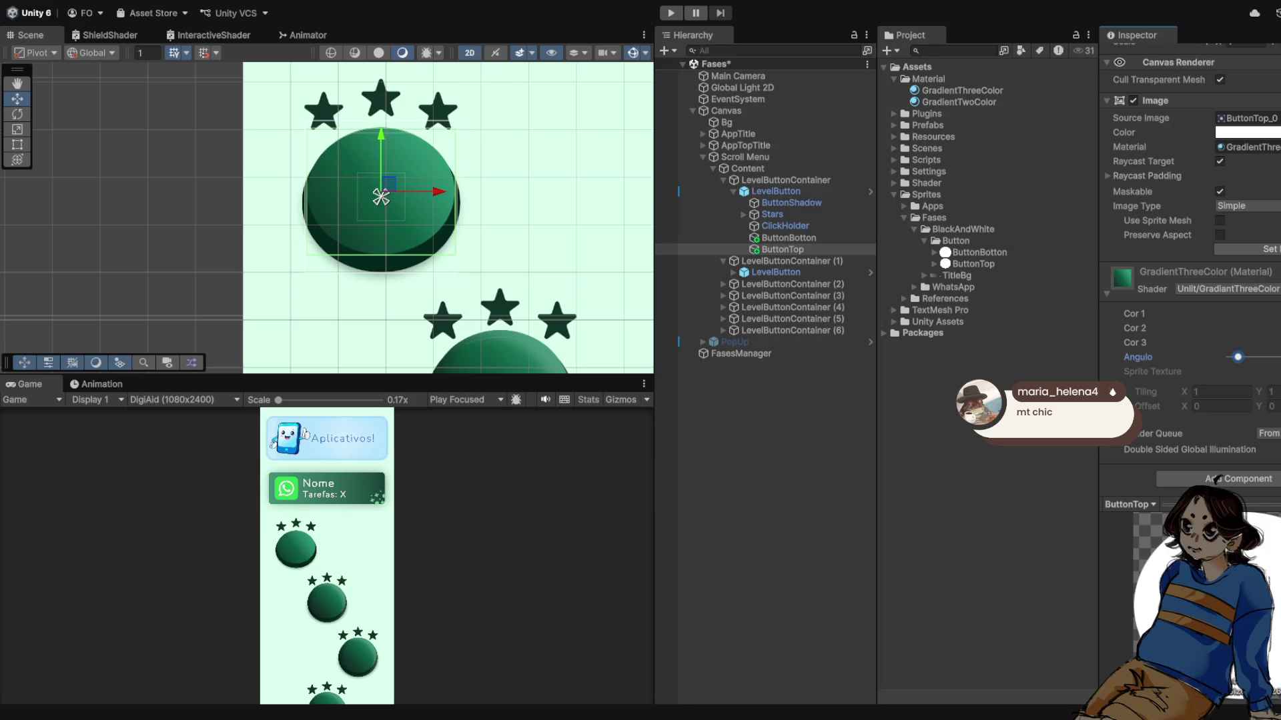
pyautogui.click(925, 241)
pyautogui.click(914, 229)
pyautogui.click(894, 183)
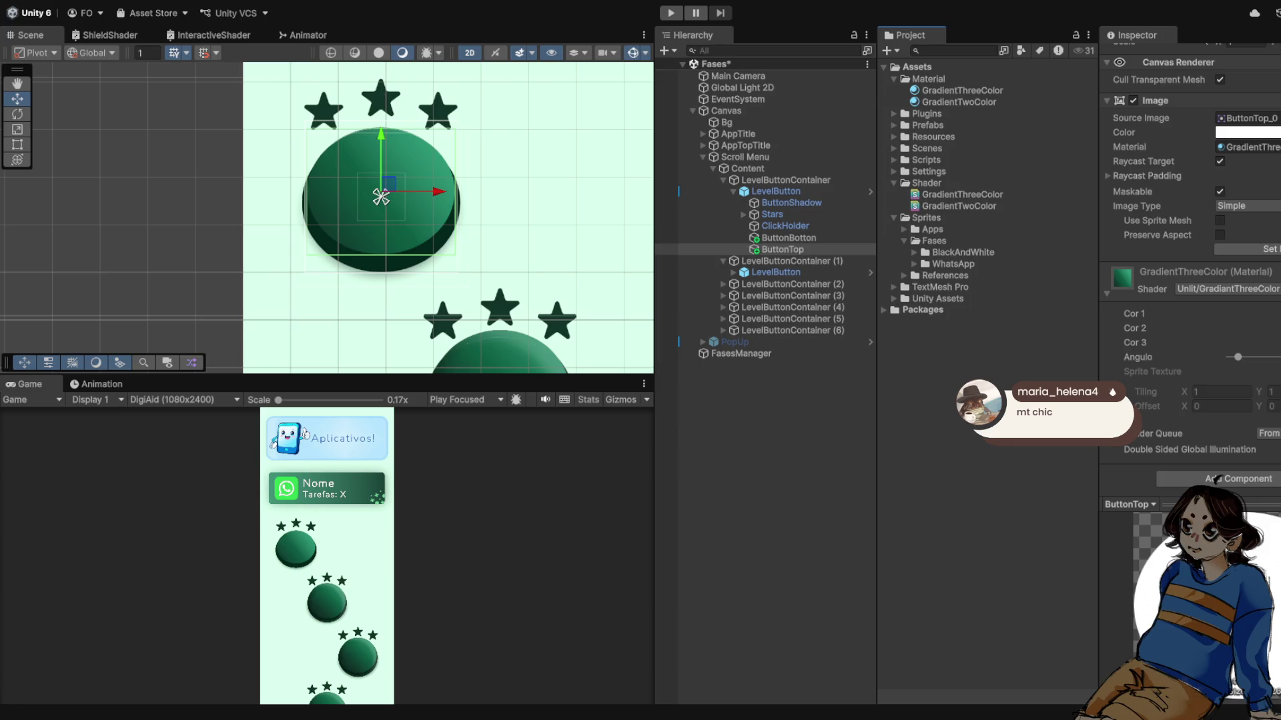
# - Select the GradientTwoColor shader to view its properties in the Inspector
pyautogui.click(958, 205)
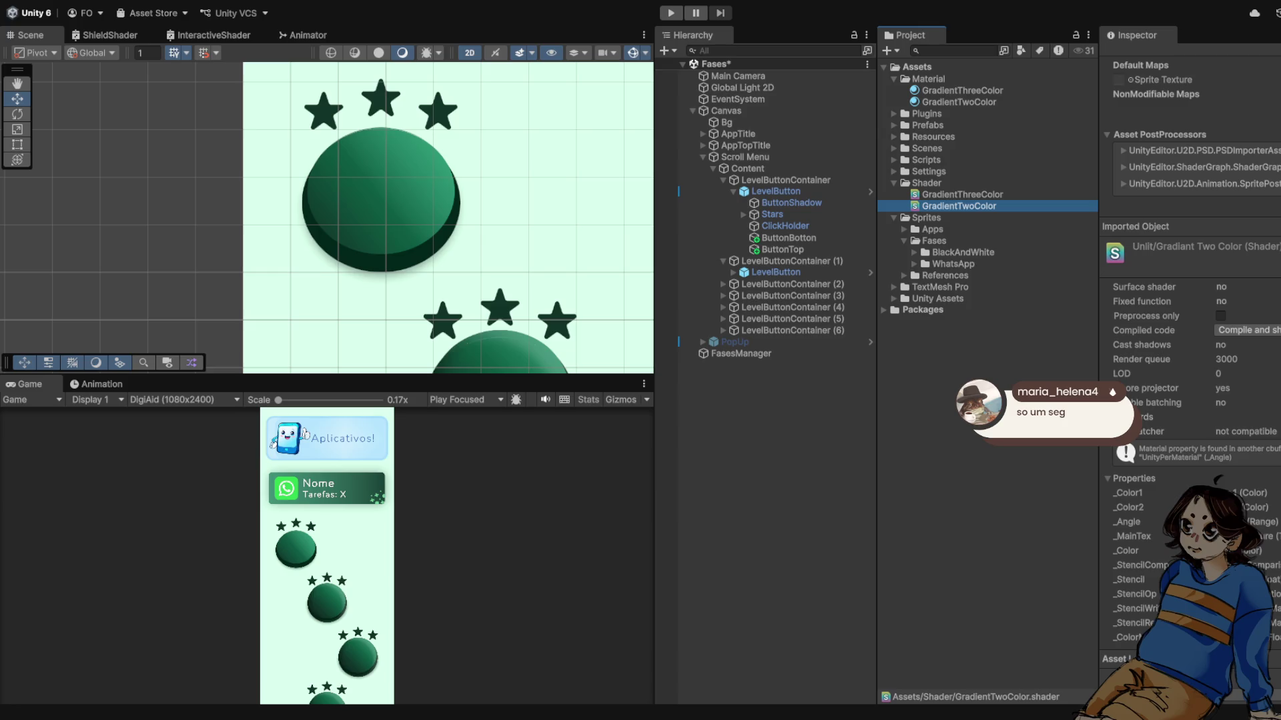
pyautogui.scroll(-6, 447, 217)
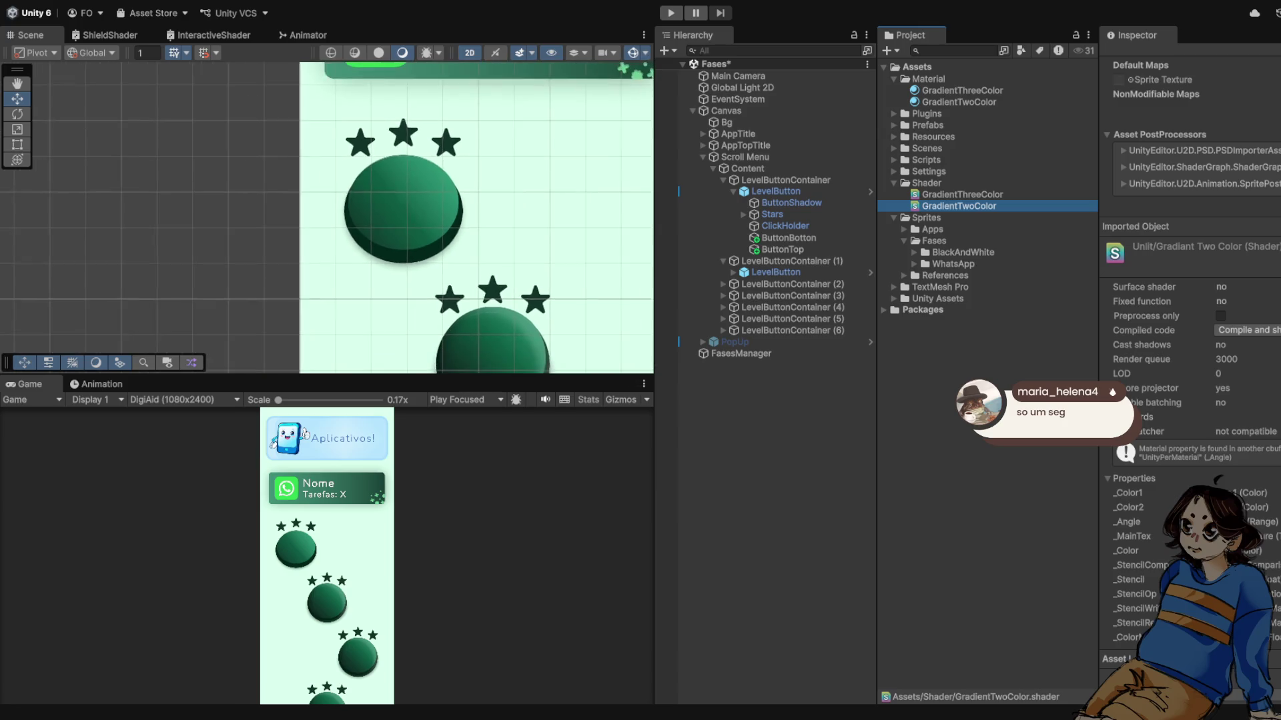
pyautogui.scroll(-5, 477, 216)
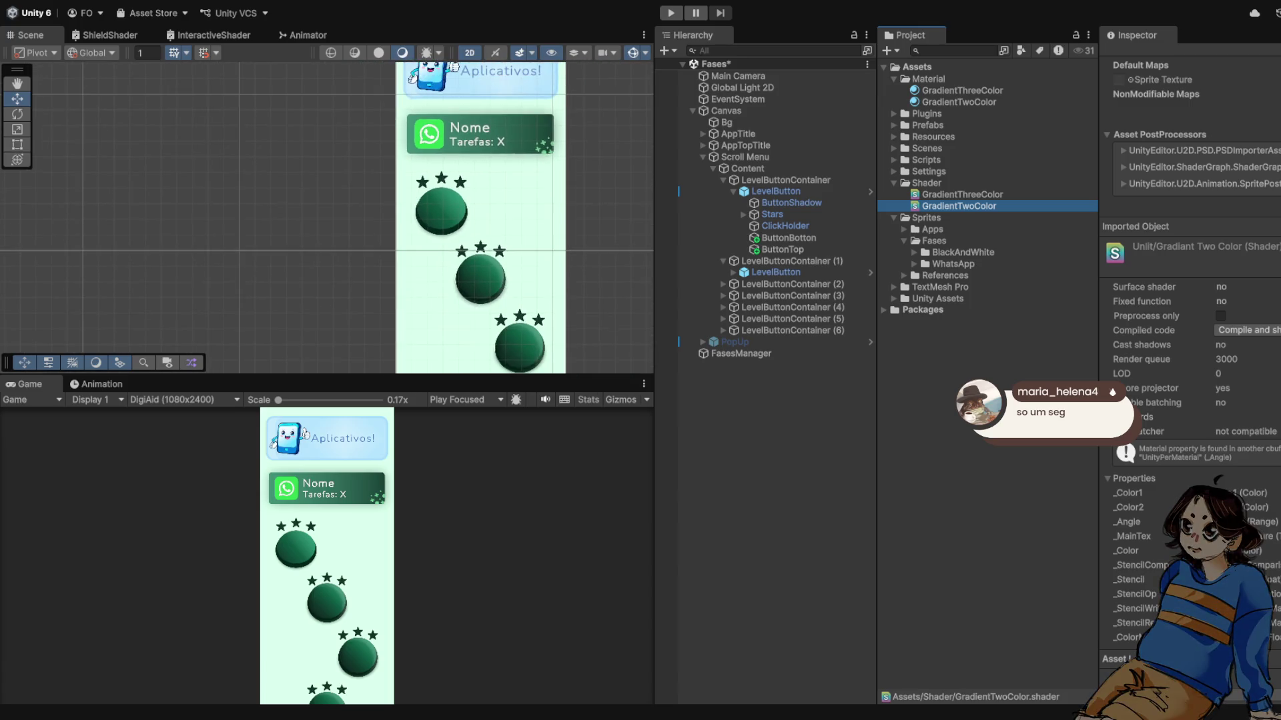
pyautogui.scroll(5, 480, 238)
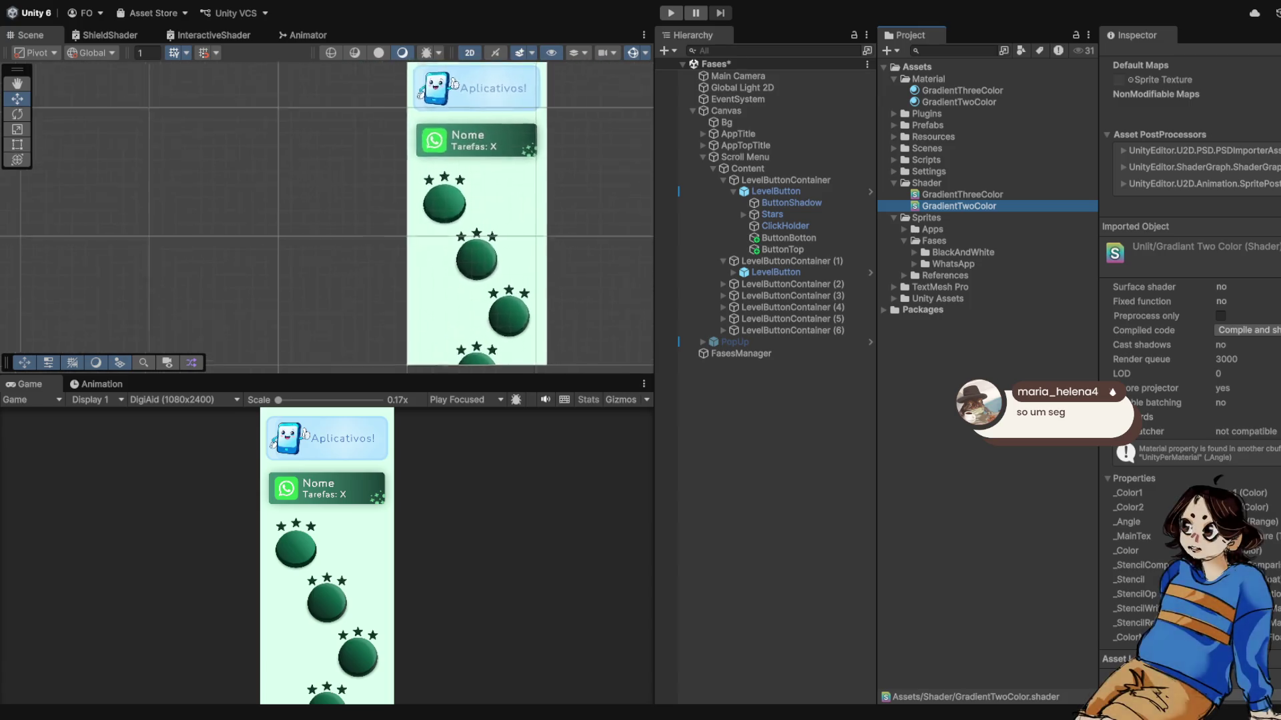
pyautogui.scroll(2, 483, 210)
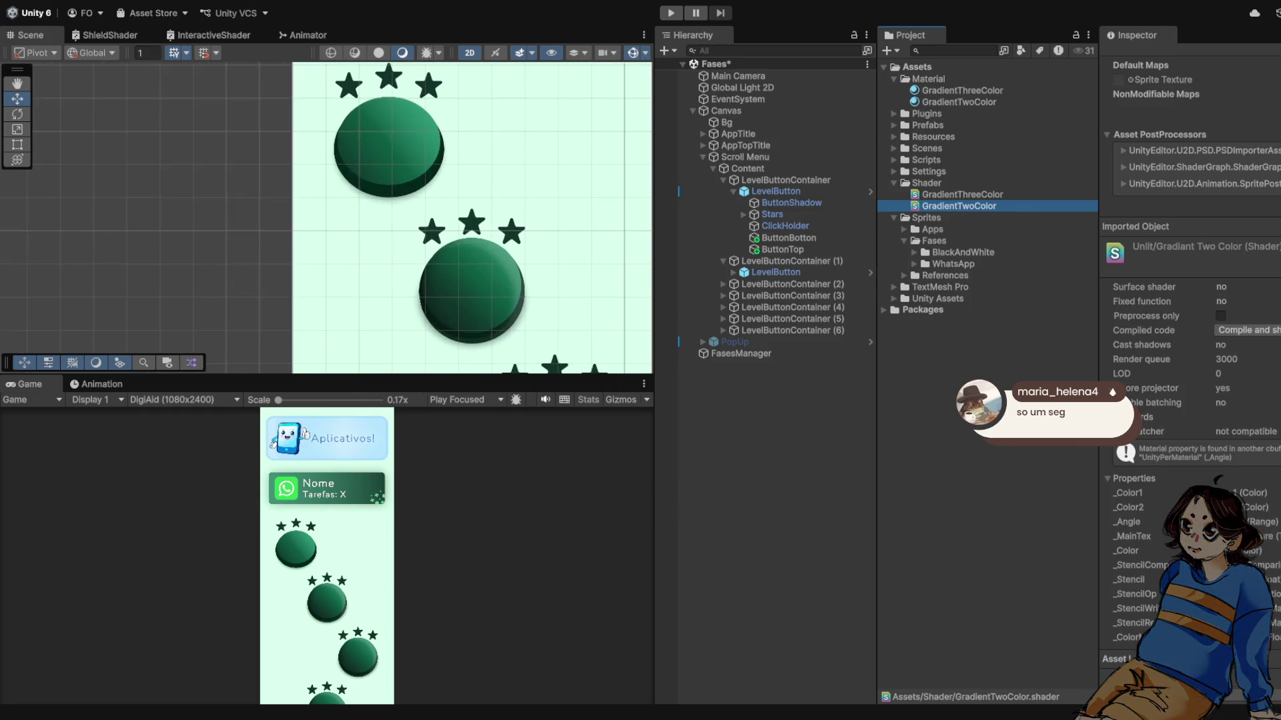
pyautogui.scroll(1, 473, 234)
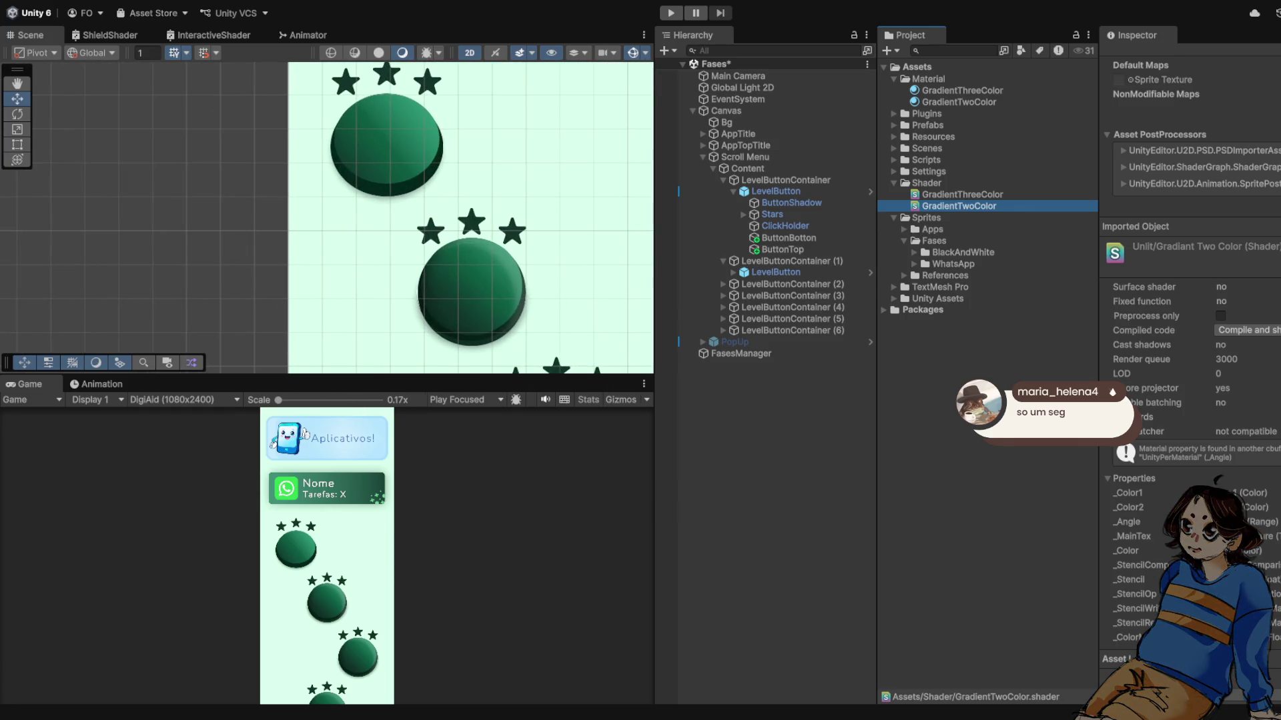
pyautogui.scroll(-1, 481, 245)
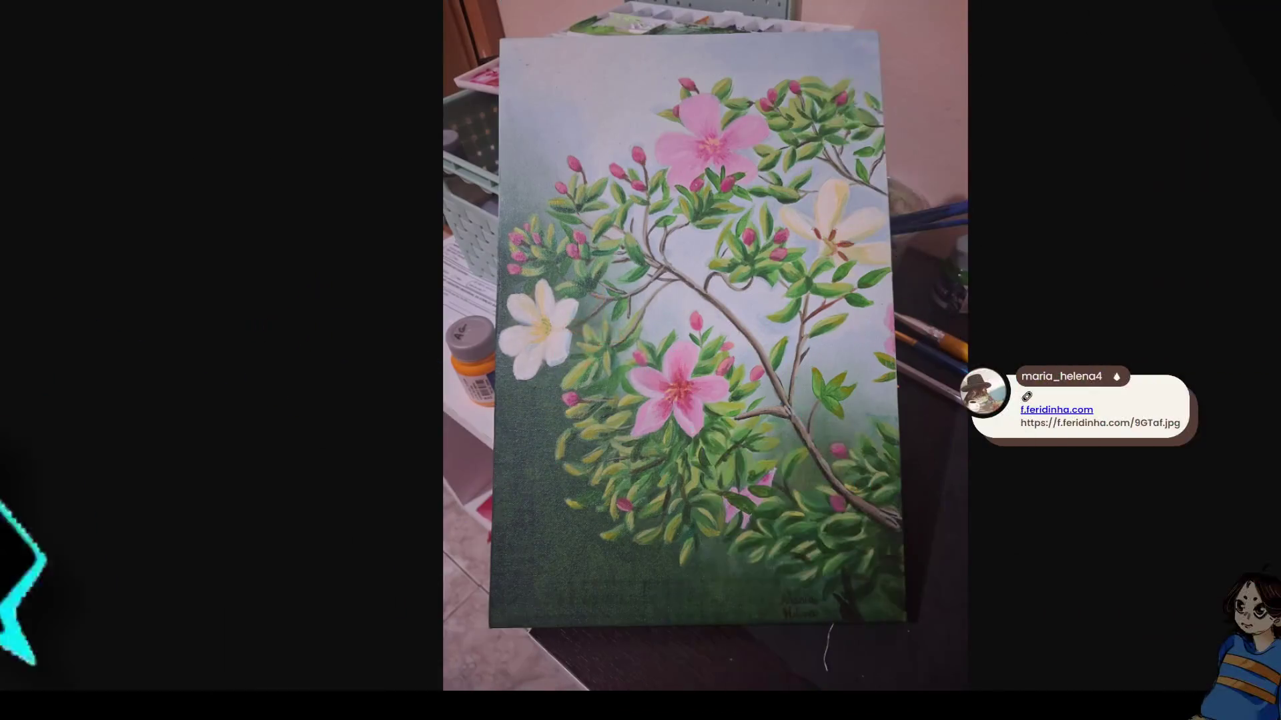
# - Zoom into the painting's pink flower, then back out to fit the whole canvas
pyautogui.click(684, 400)
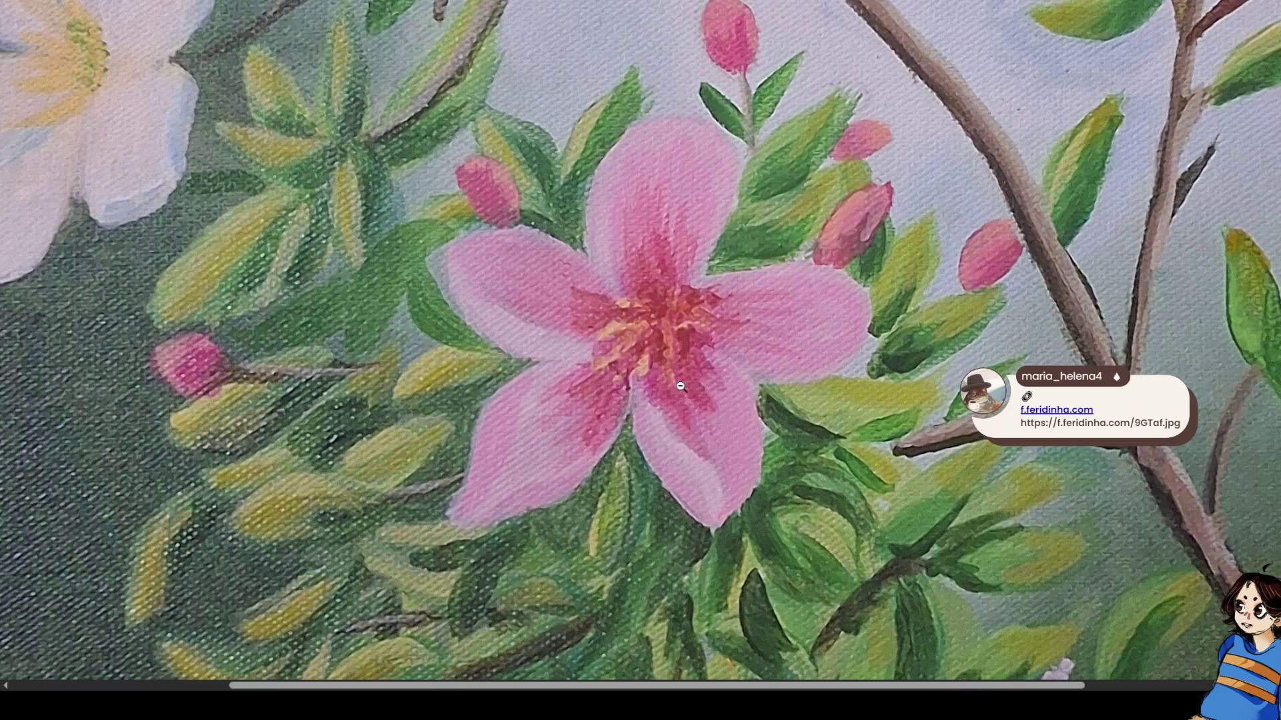
pyautogui.click(670, 372)
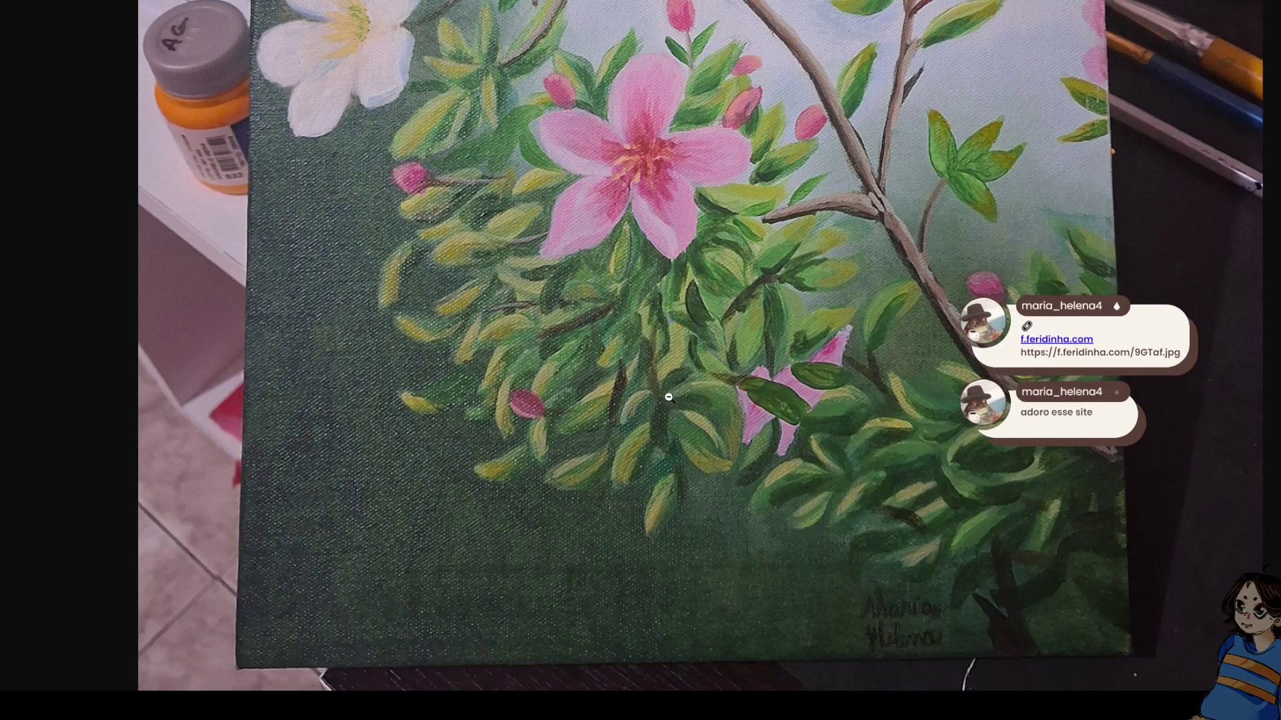
pyautogui.click(668, 373)
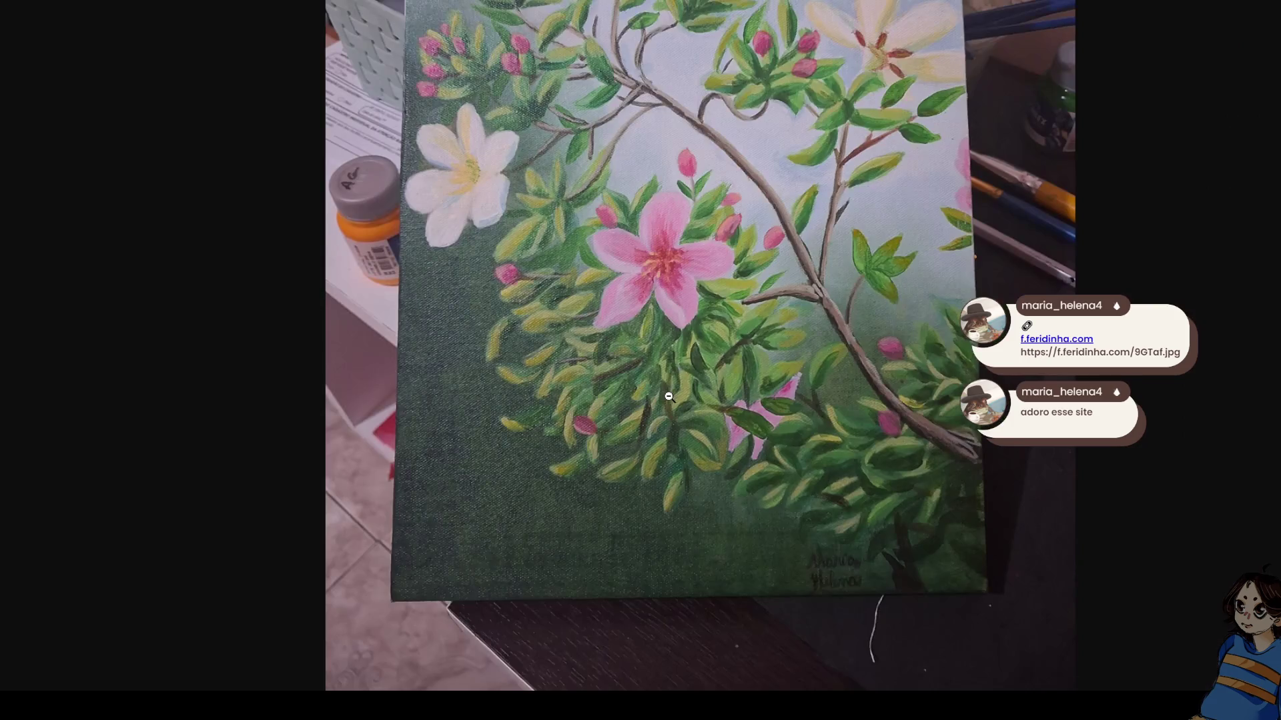
pyautogui.click(667, 393)
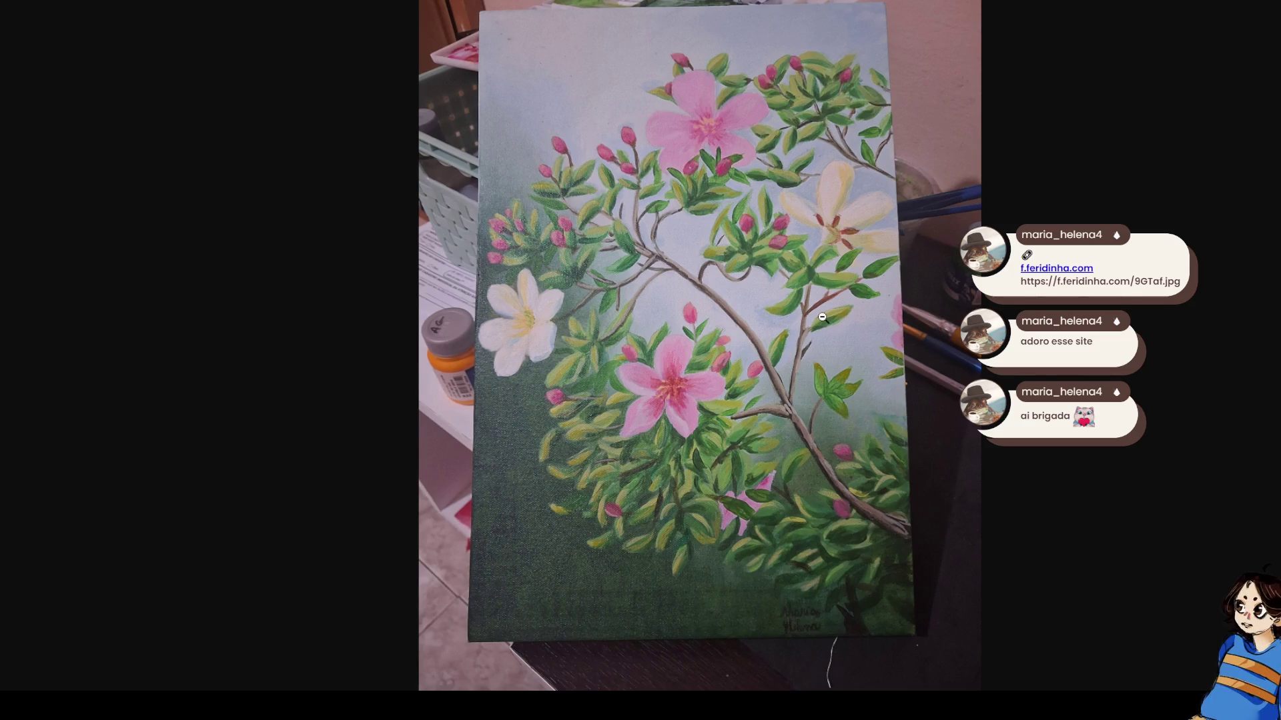
pyautogui.scroll(2, 822, 317)
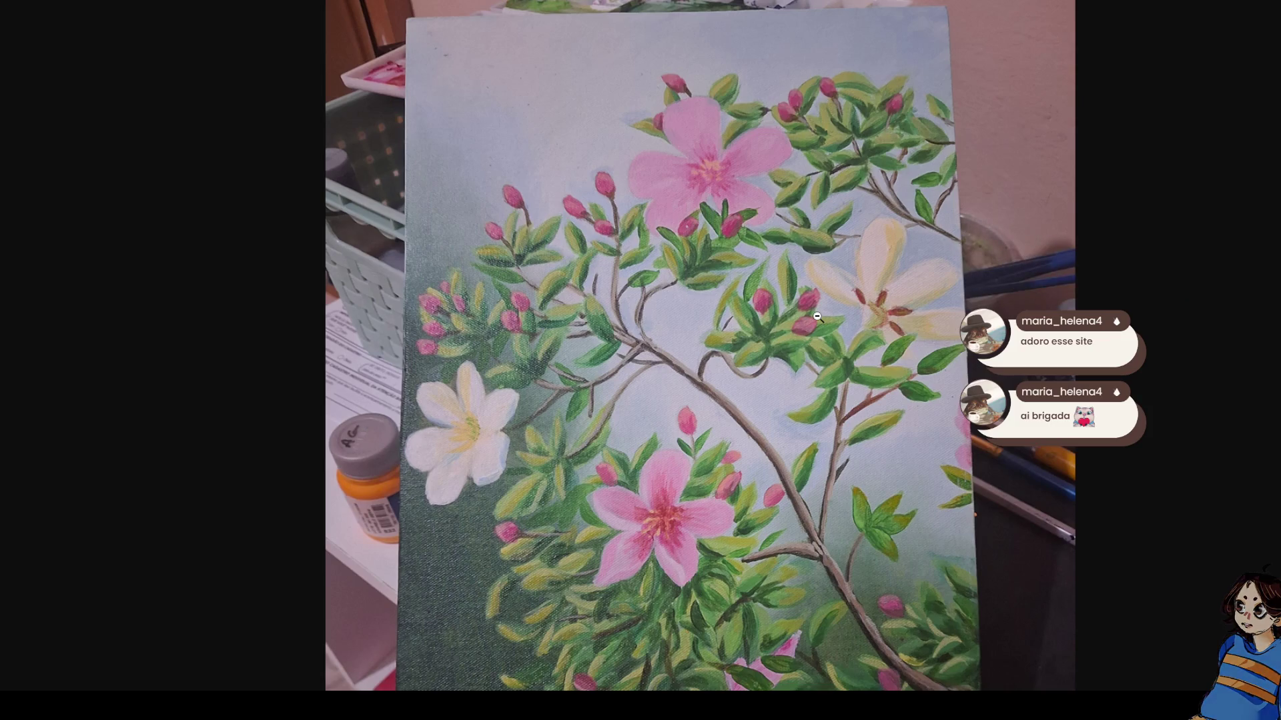
# - Zoom into the painting's buds and blossoms, then fit the canvas back to the window
pyautogui.scroll(3, 810, 322)
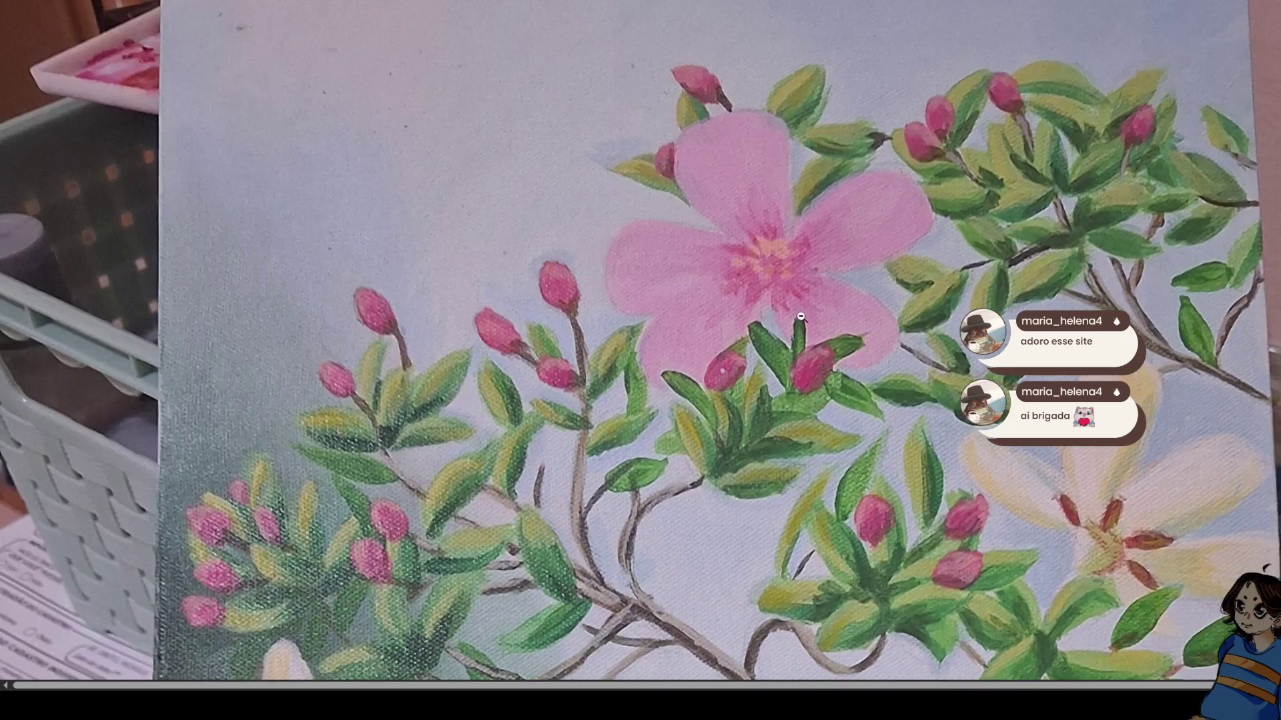
pyautogui.scroll(-2, 965, 346)
pyautogui.scroll(-3, 938, 348)
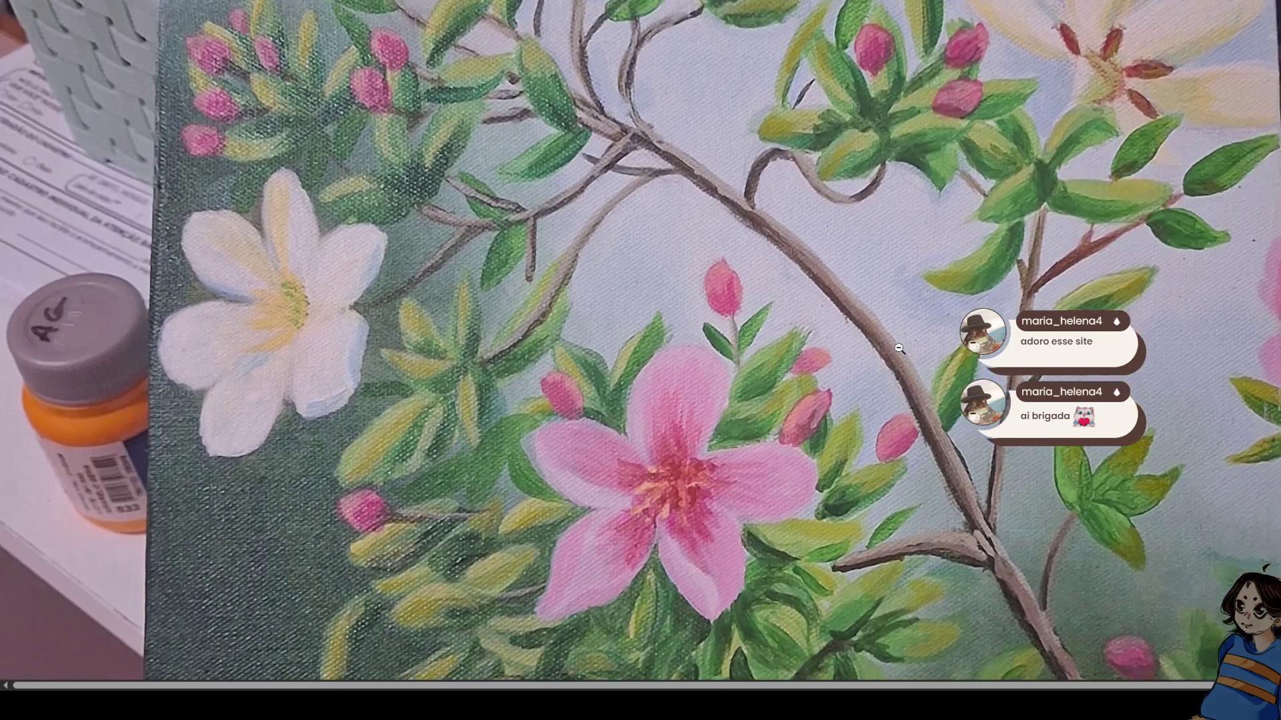
pyautogui.click(898, 347)
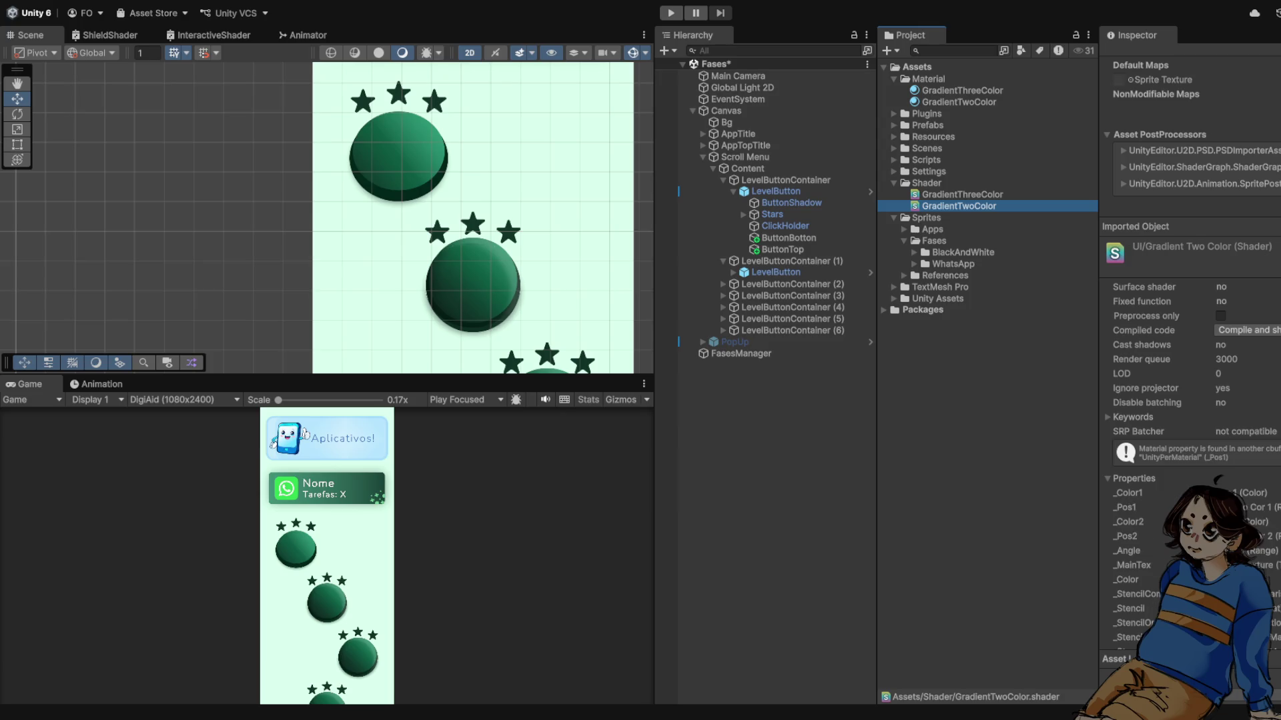
# - Open the GradientTwoColor material and nudge its Posicao Cor 2 slider for the Nome banner
pyautogui.click(962, 90)
pyautogui.click(958, 101)
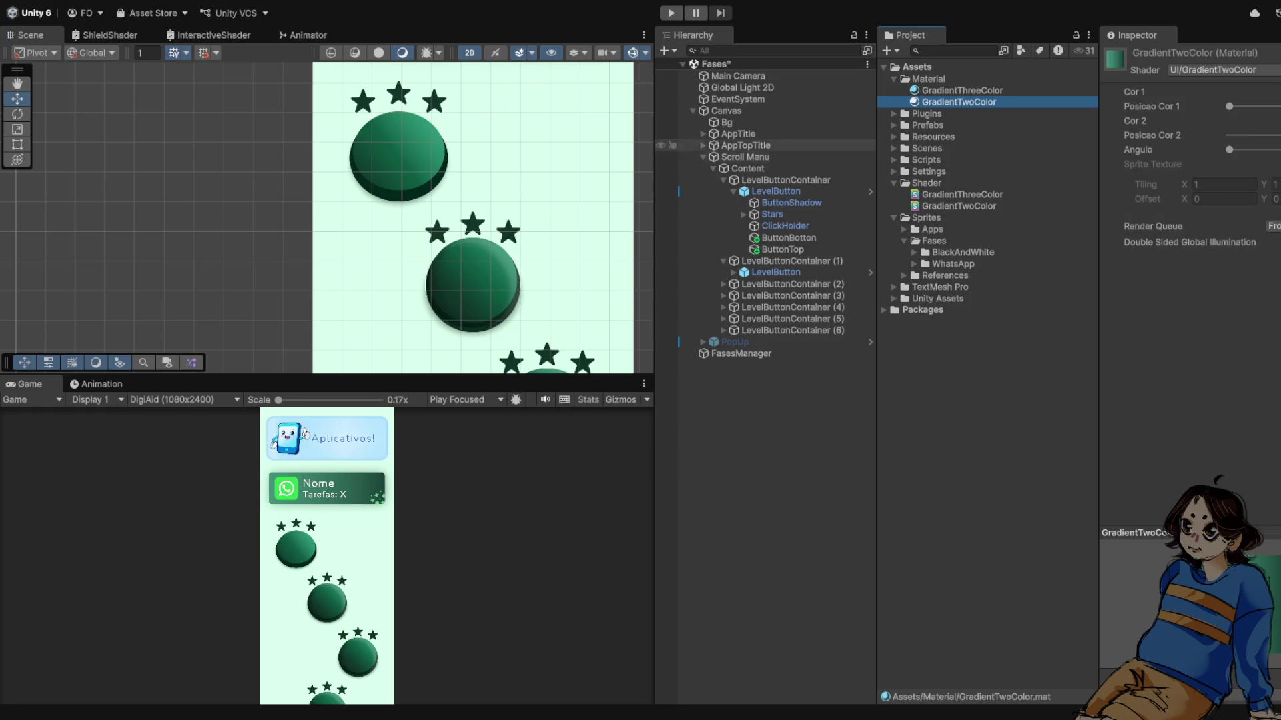
pyautogui.scroll(-5, 498, 197)
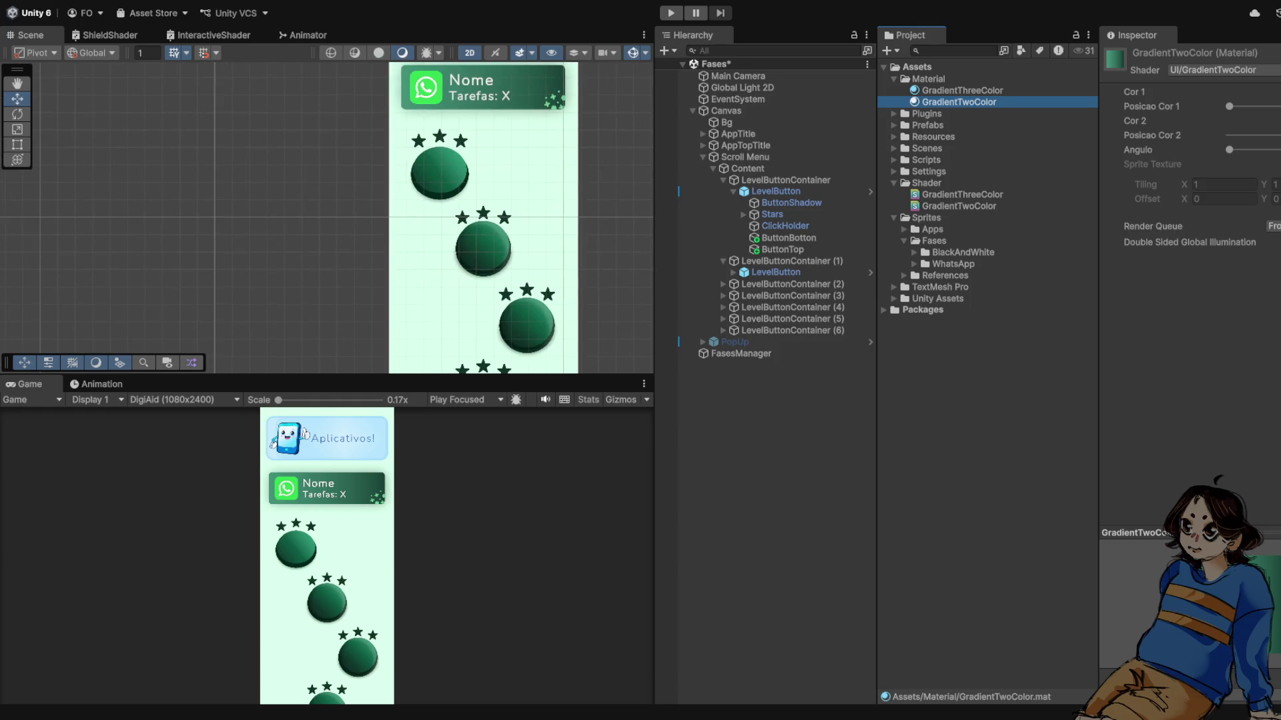
pyautogui.scroll(3, 483, 200)
pyautogui.moveTo(1278, 134)
pyautogui.mouseDown()
pyautogui.moveTo(1247, 135)
pyautogui.moveTo(1280, 135)
pyautogui.mouseUp()
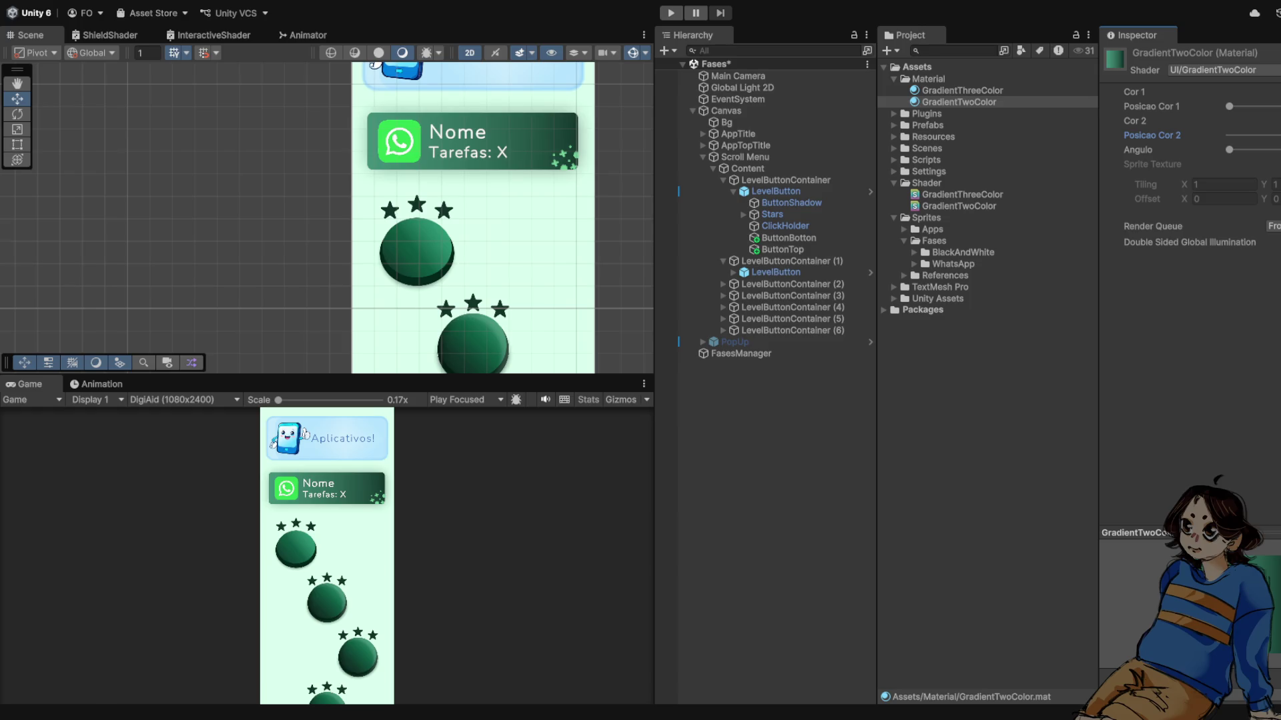
pyautogui.scroll(-3, 588, 204)
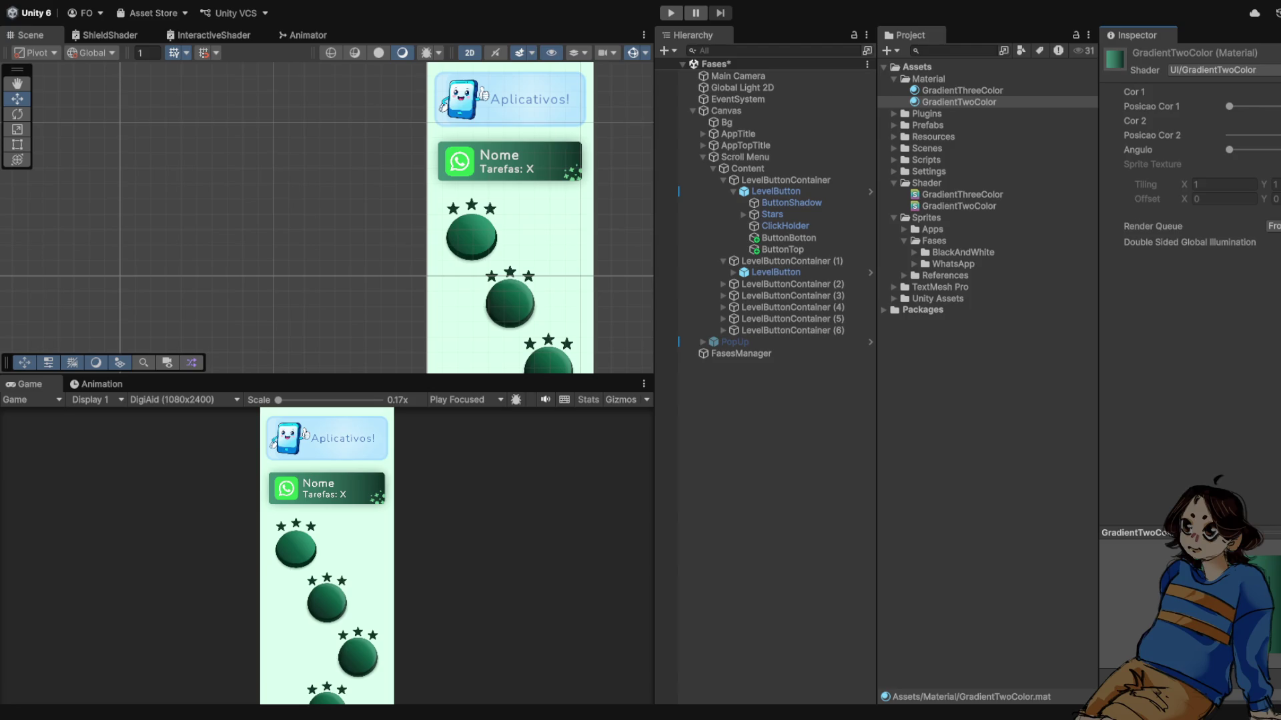
pyautogui.click(782, 249)
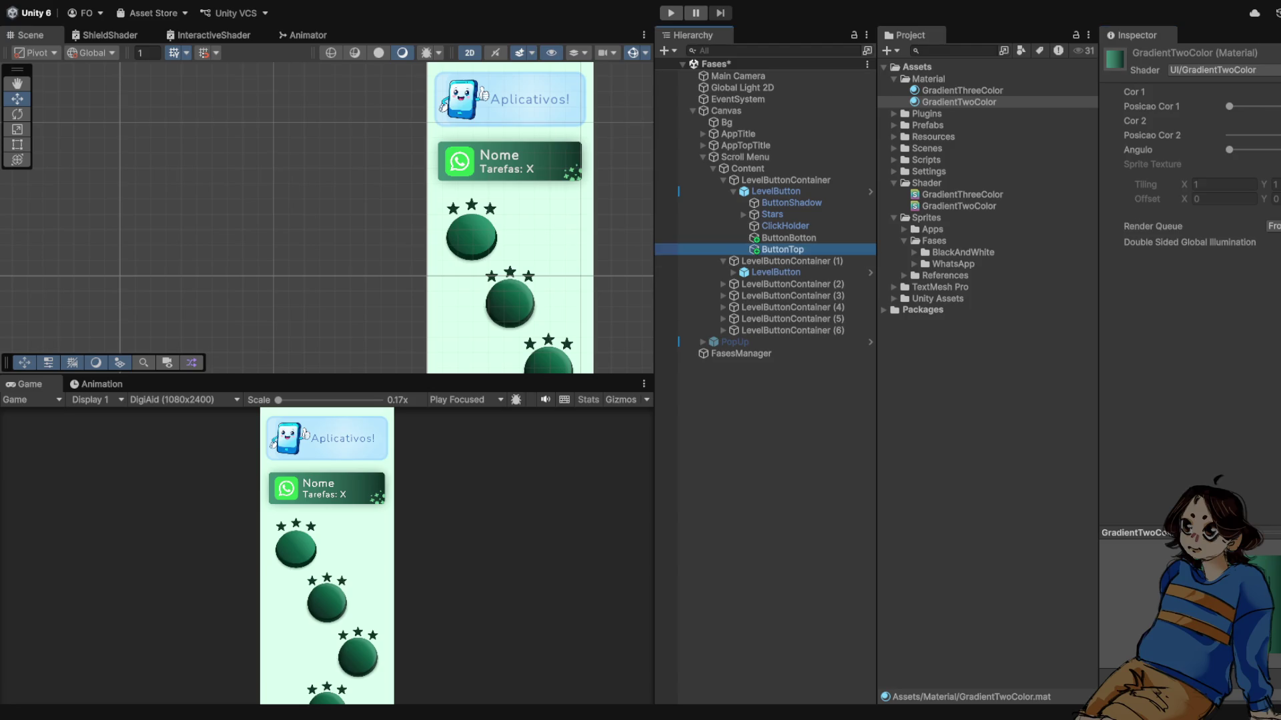
# - Frame ButtonTop and push Posicao Cor 1 and Posicao Cor 2 further along to darken the buttons
pyautogui.press('f')
pyautogui.scroll(-5, 1217, 479)
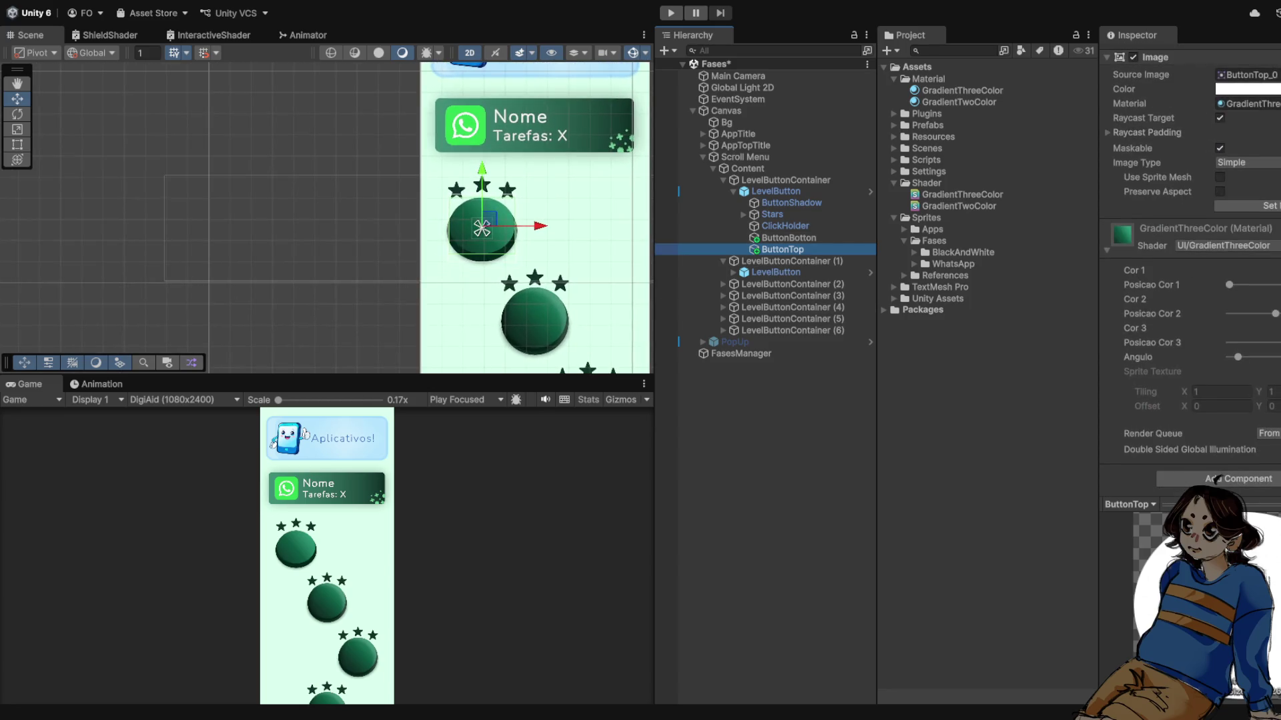
pyautogui.press('f')
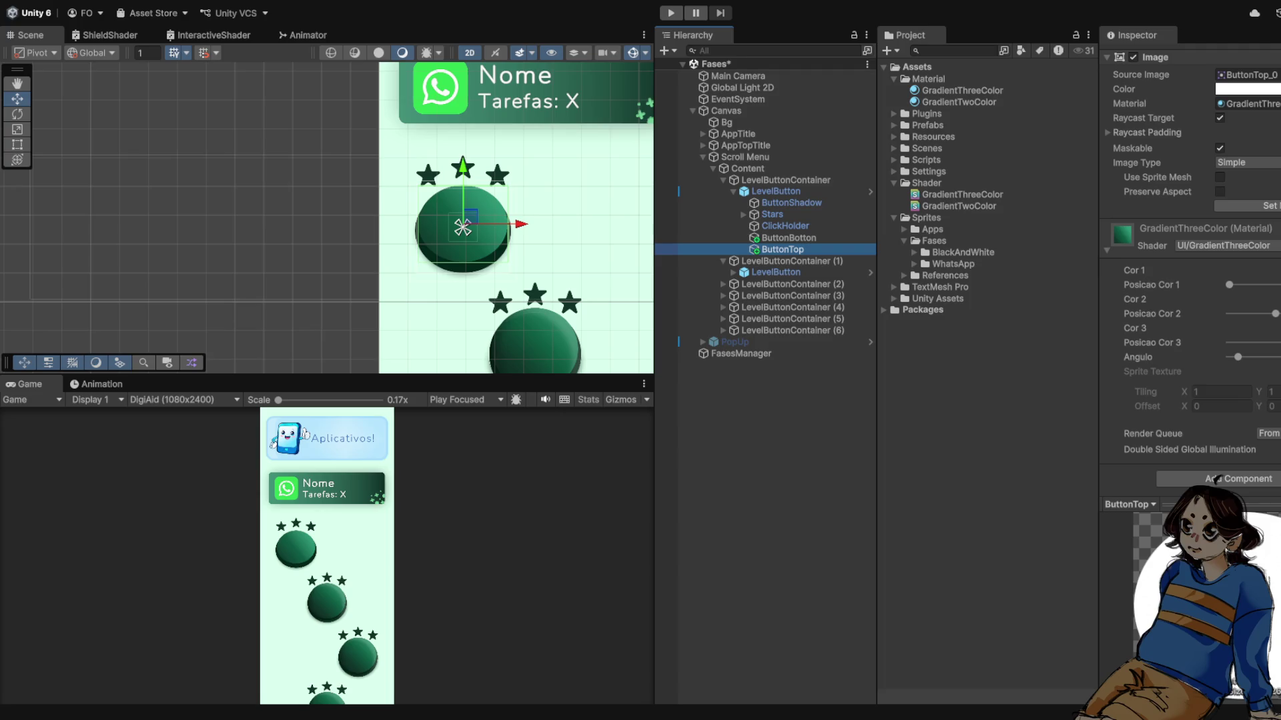
pyautogui.click(1229, 285)
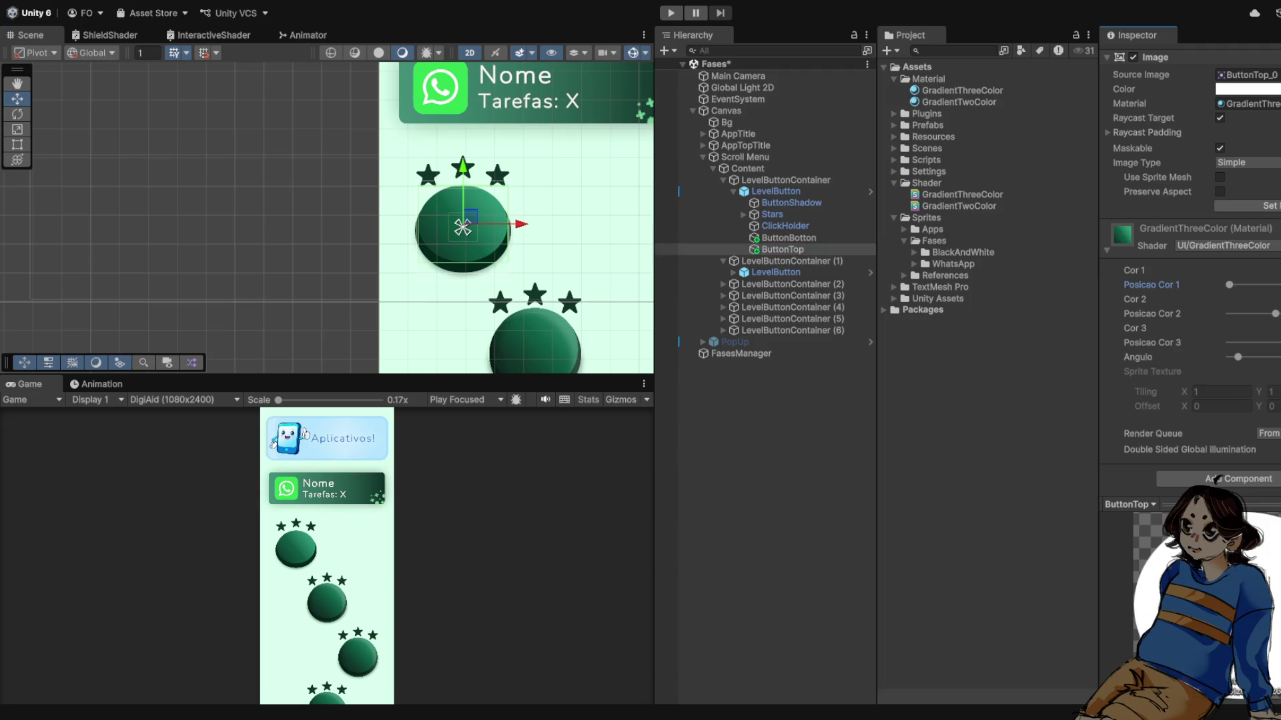
pyautogui.moveTo(1229, 285); pyautogui.dragTo(1240, 285)
pyautogui.click(1152, 313)
pyautogui.press('Right')
pyautogui.press('Right')
pyautogui.press('Right')
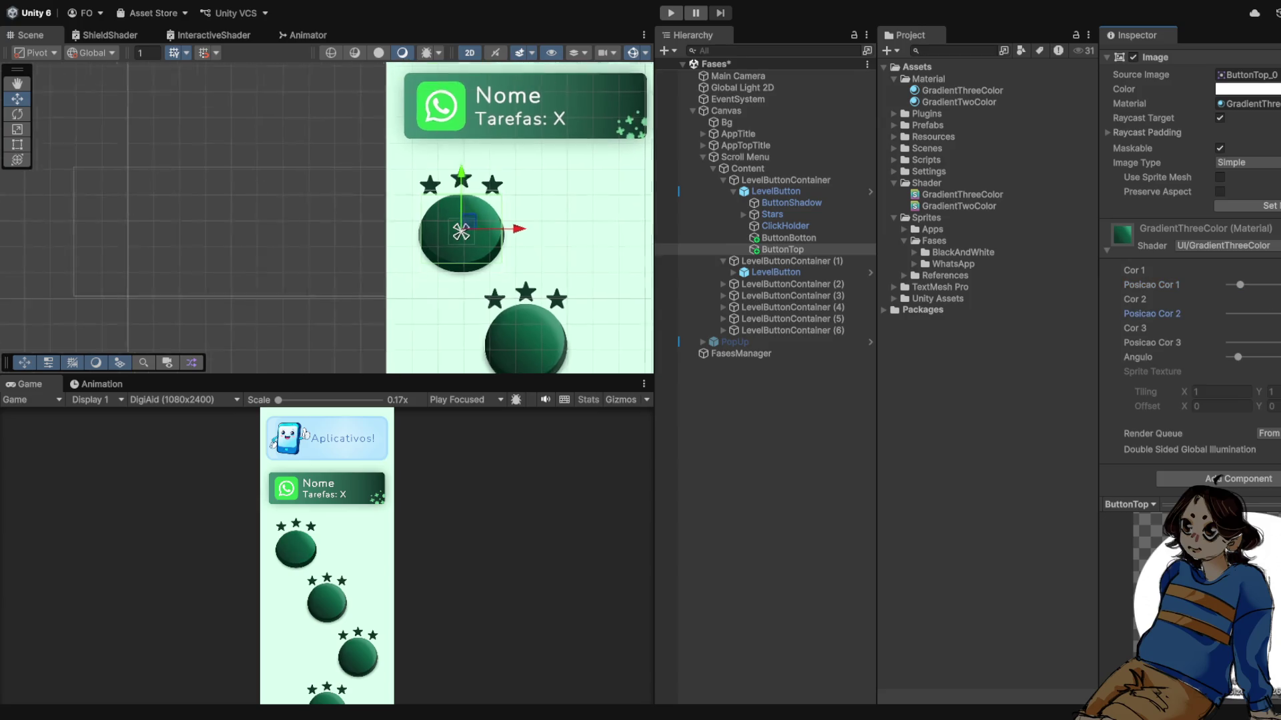
pyautogui.scroll(3, 466, 223)
# - Select the LevelButton object, then its ClickHolder child
pyautogui.click(507, 223)
pyautogui.scroll(-3, 401, 223)
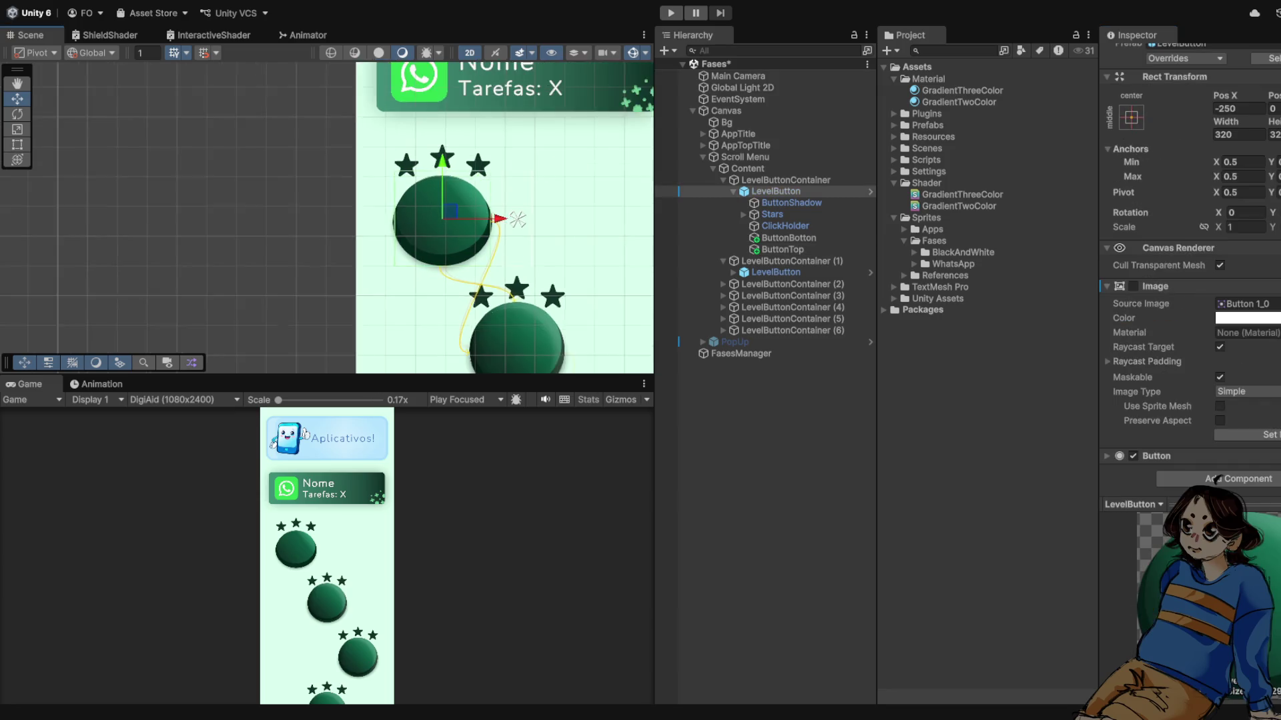
pyautogui.click(396, 225)
pyautogui.scroll(-5, 395, 224)
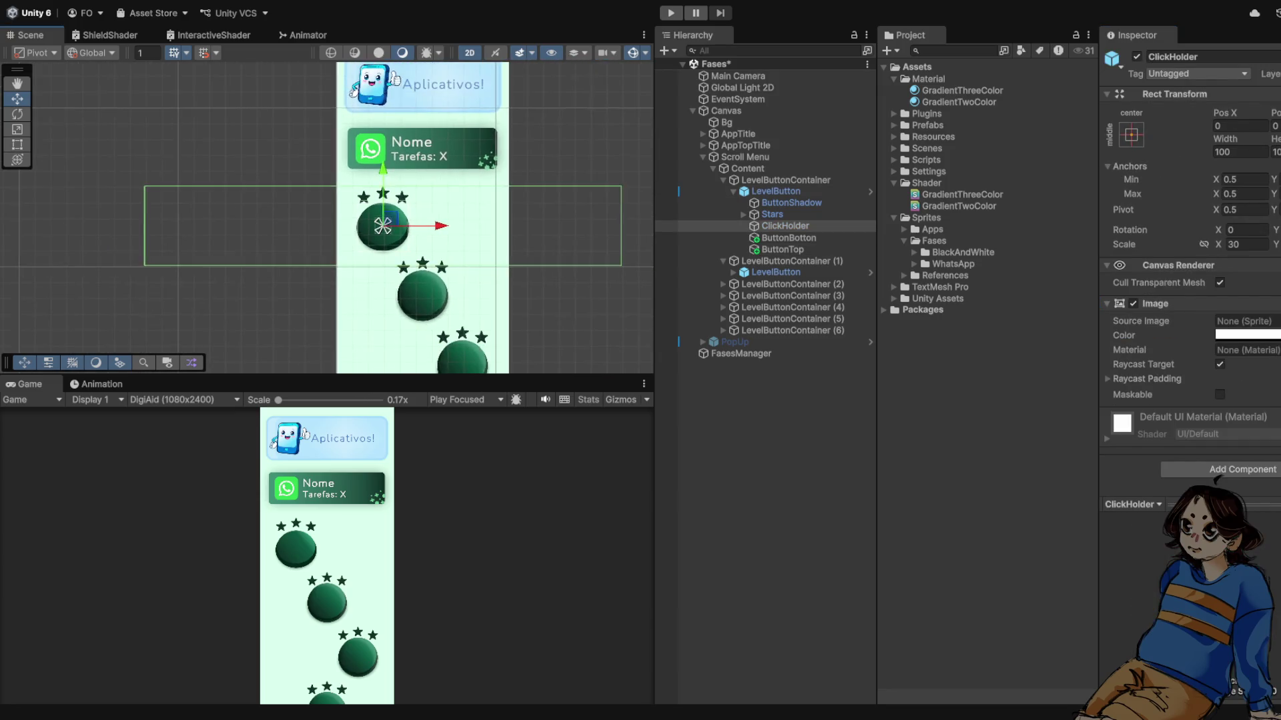
# - Clear the selection, zoom onto the level buttons, and select ButtonTop to show its GradientThreeColor material
pyautogui.click(396, 224)
pyautogui.scroll(3, 379, 270)
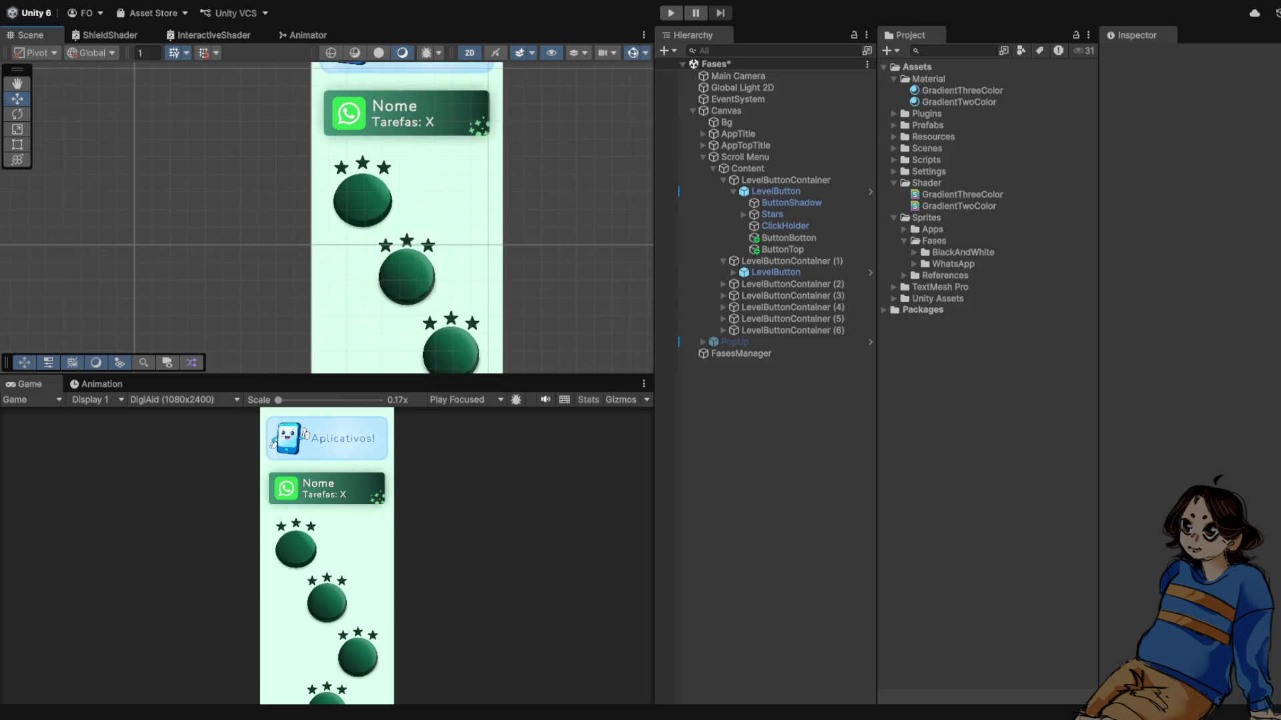
pyautogui.scroll(2, 379, 270)
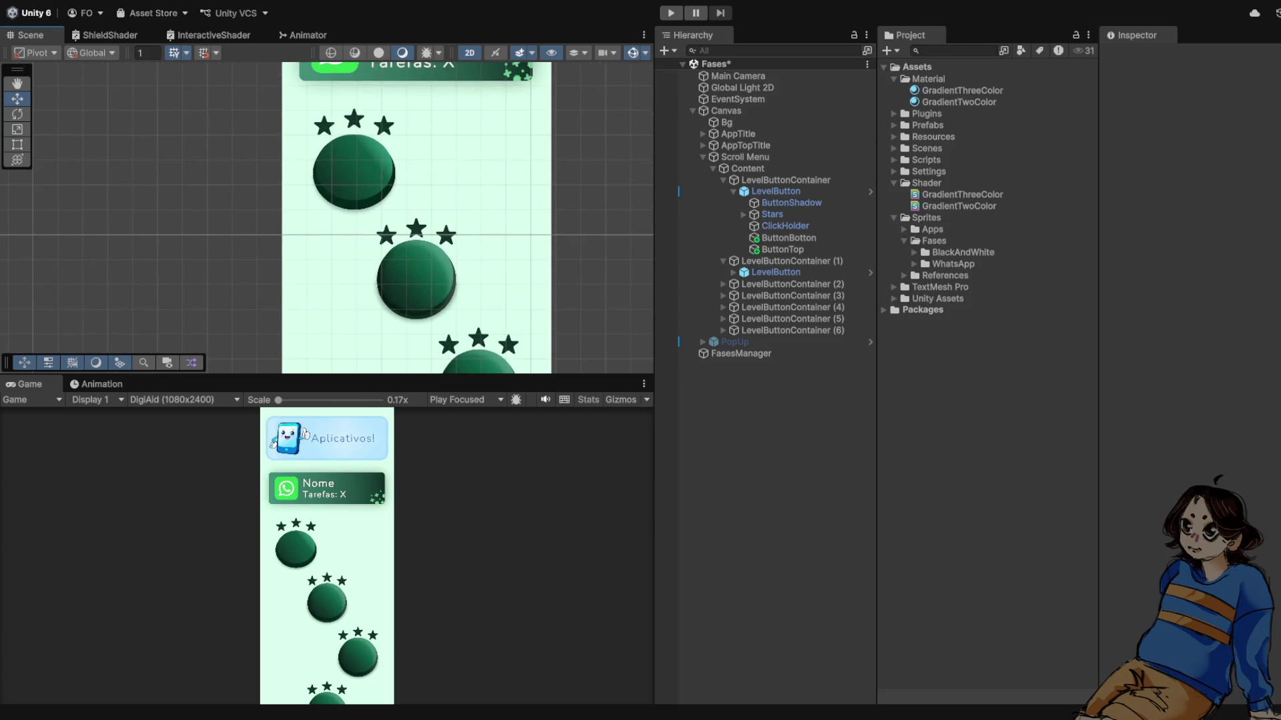
pyautogui.scroll(2, 387, 74)
pyautogui.scroll(-2, 373, 293)
pyautogui.scroll(3, 467, 220)
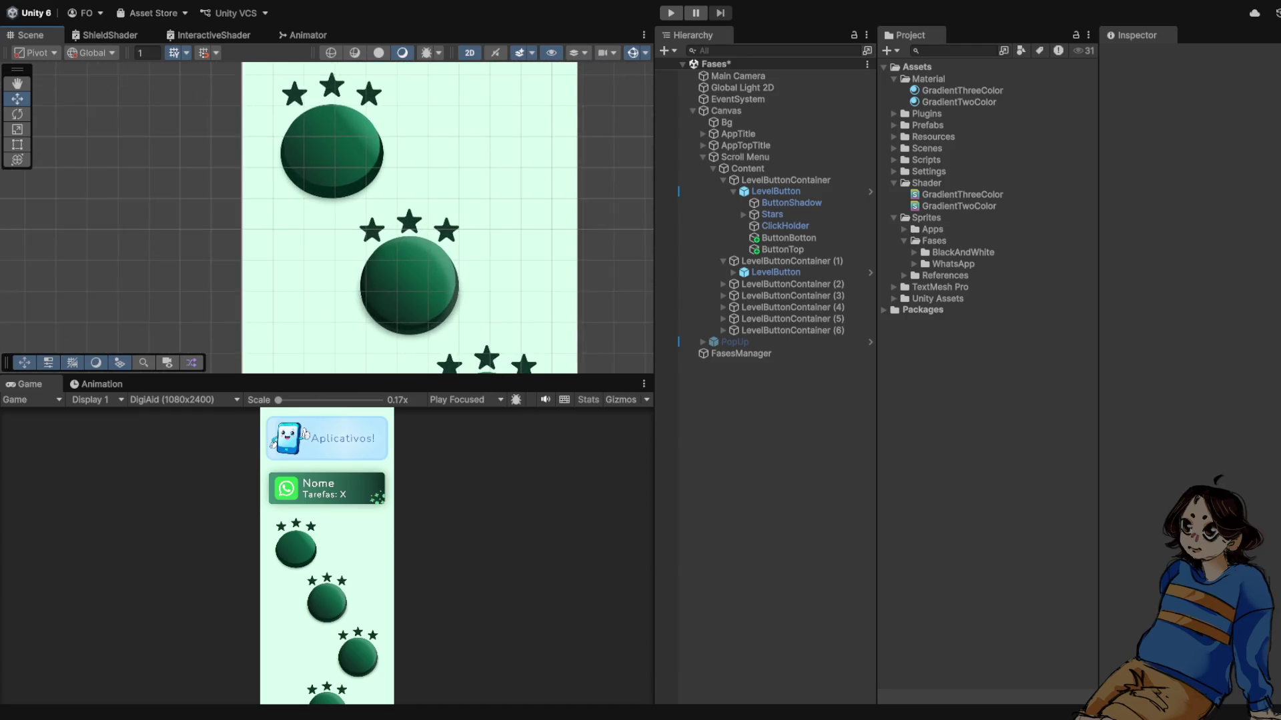
pyautogui.scroll(-2, 433, 220)
pyautogui.scroll(3, 433, 220)
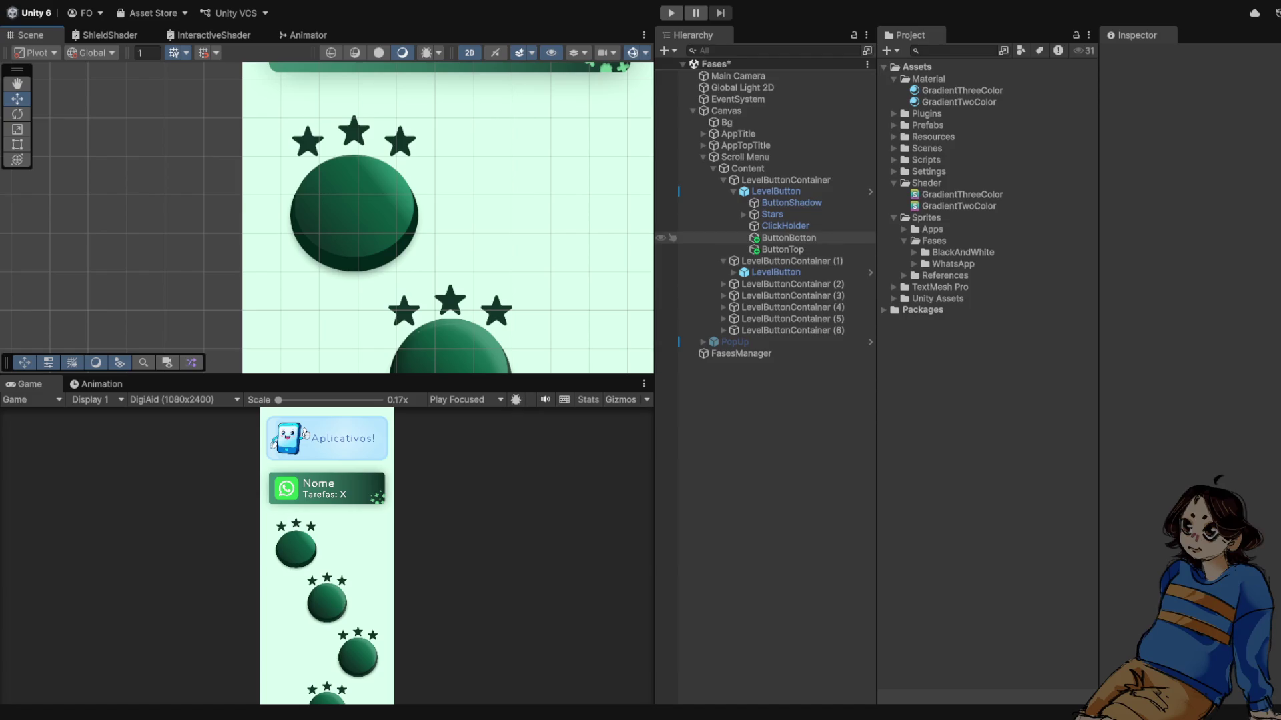
pyautogui.click(783, 250)
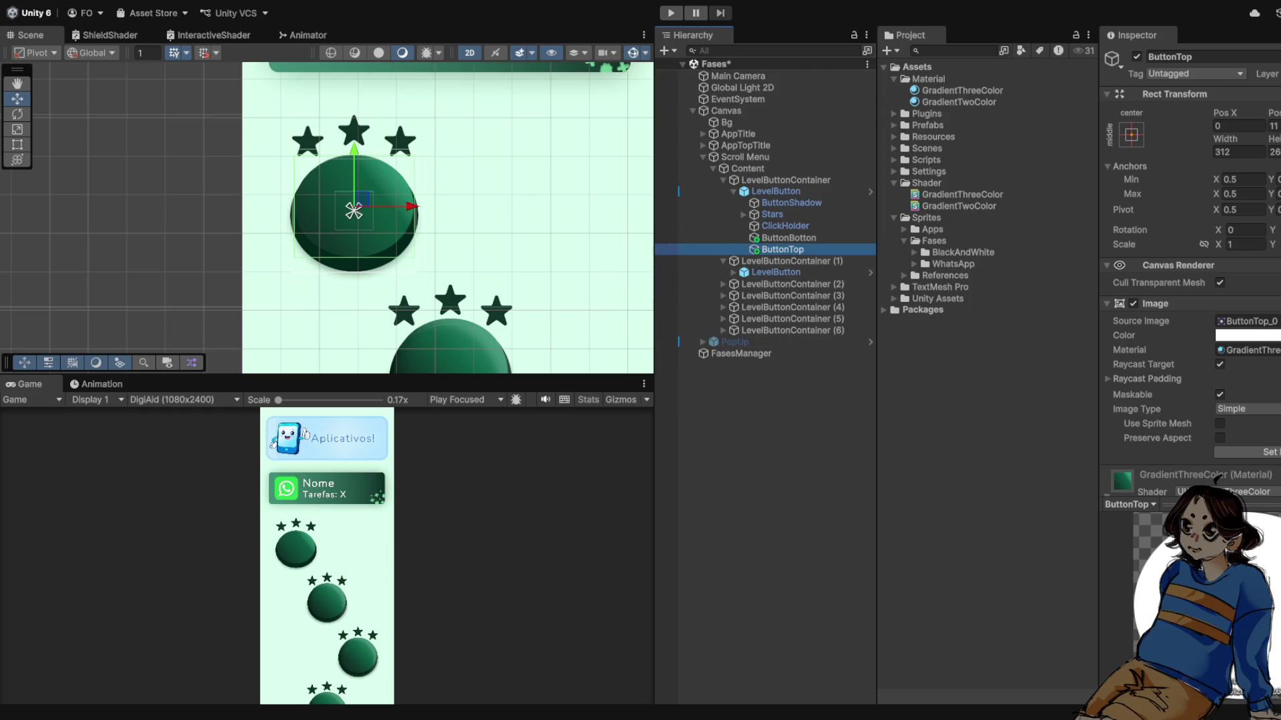
# - Slightly increase the Angulo gradient angle on ButtonTop's material and check the third colour position
pyautogui.scroll(-5, 1190, 266)
pyautogui.moveTo(1237, 408); pyautogui.dragTo(1242, 408)
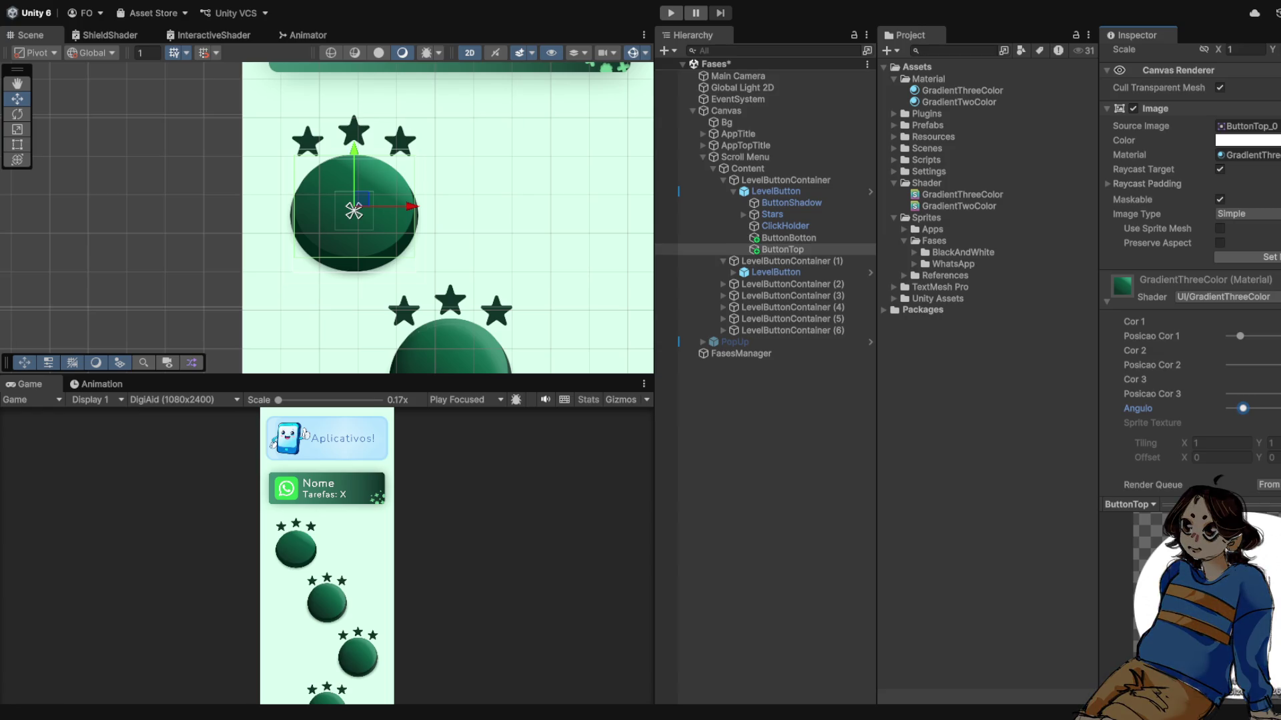
pyautogui.scroll(1, 303, 224)
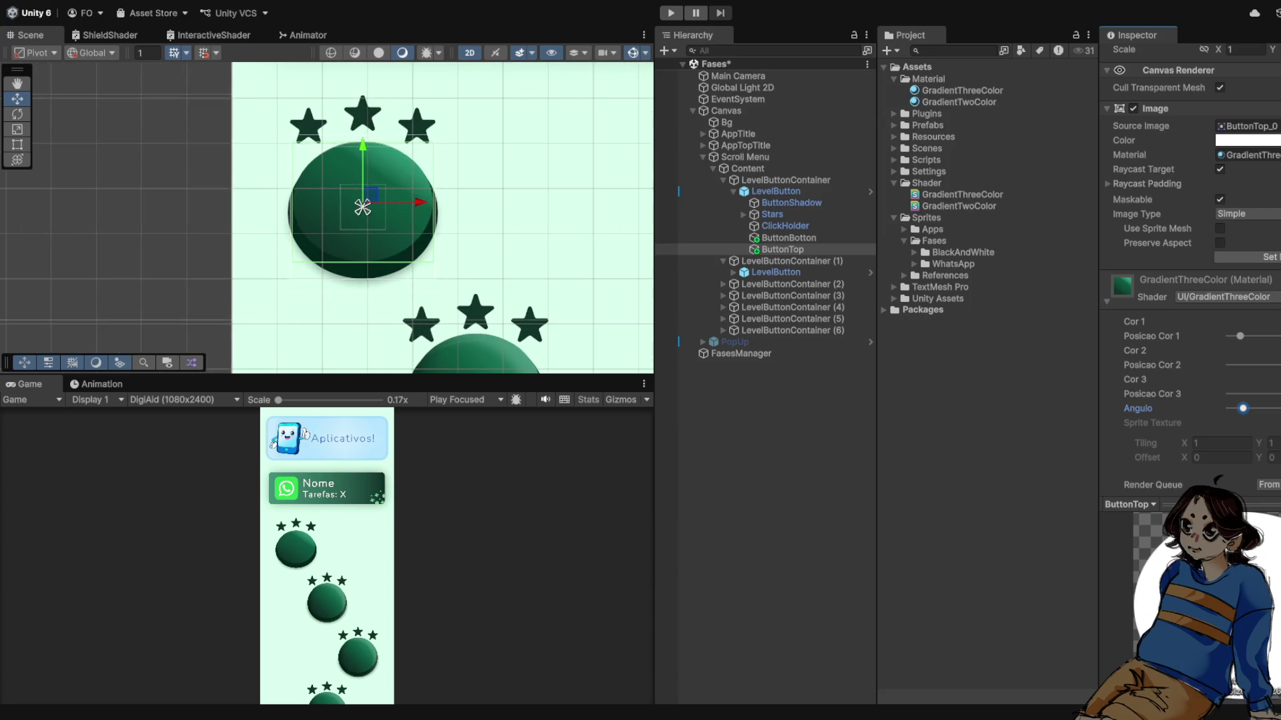
pyautogui.click(1152, 393)
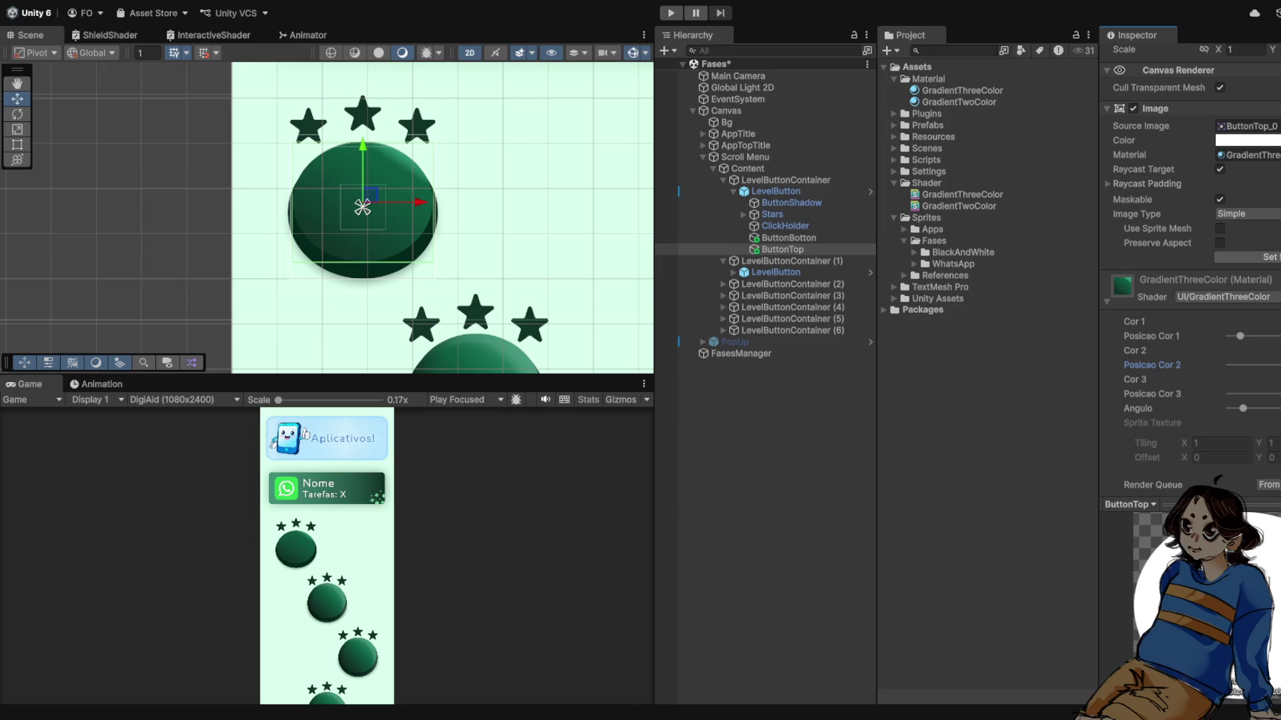
pyautogui.scroll(-1, 391, 247)
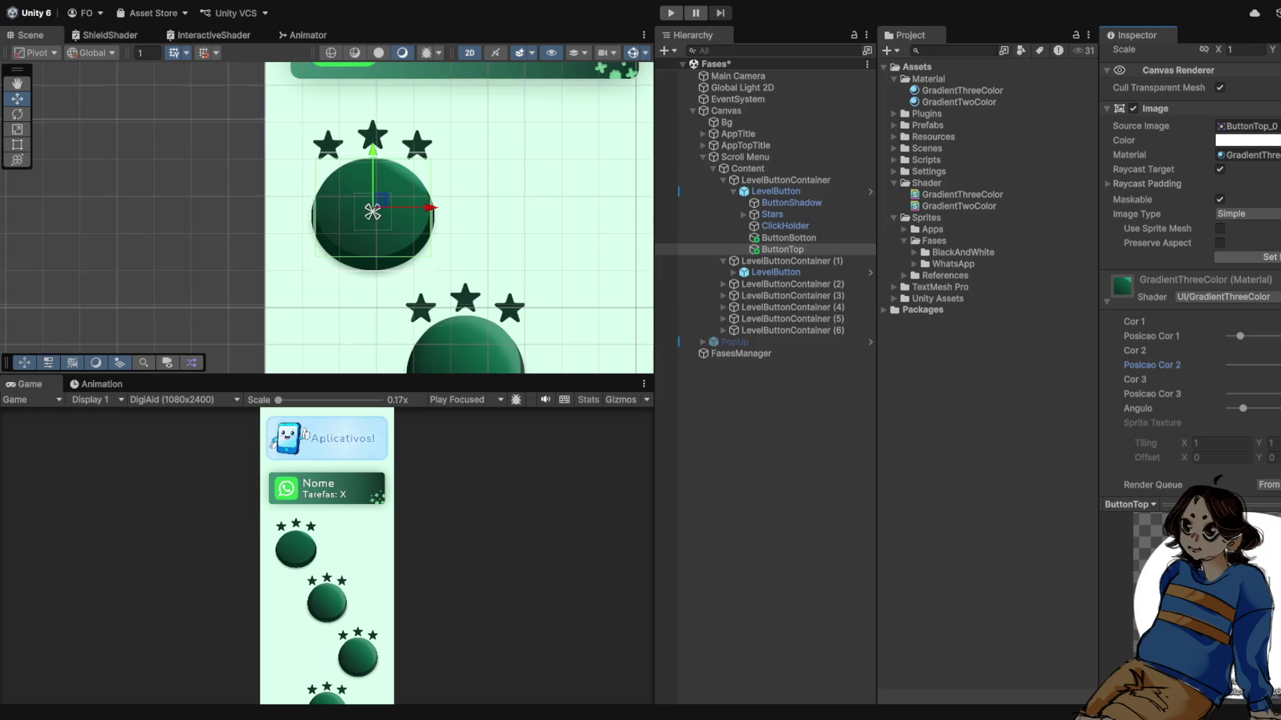
pyautogui.scroll(2, 390, 247)
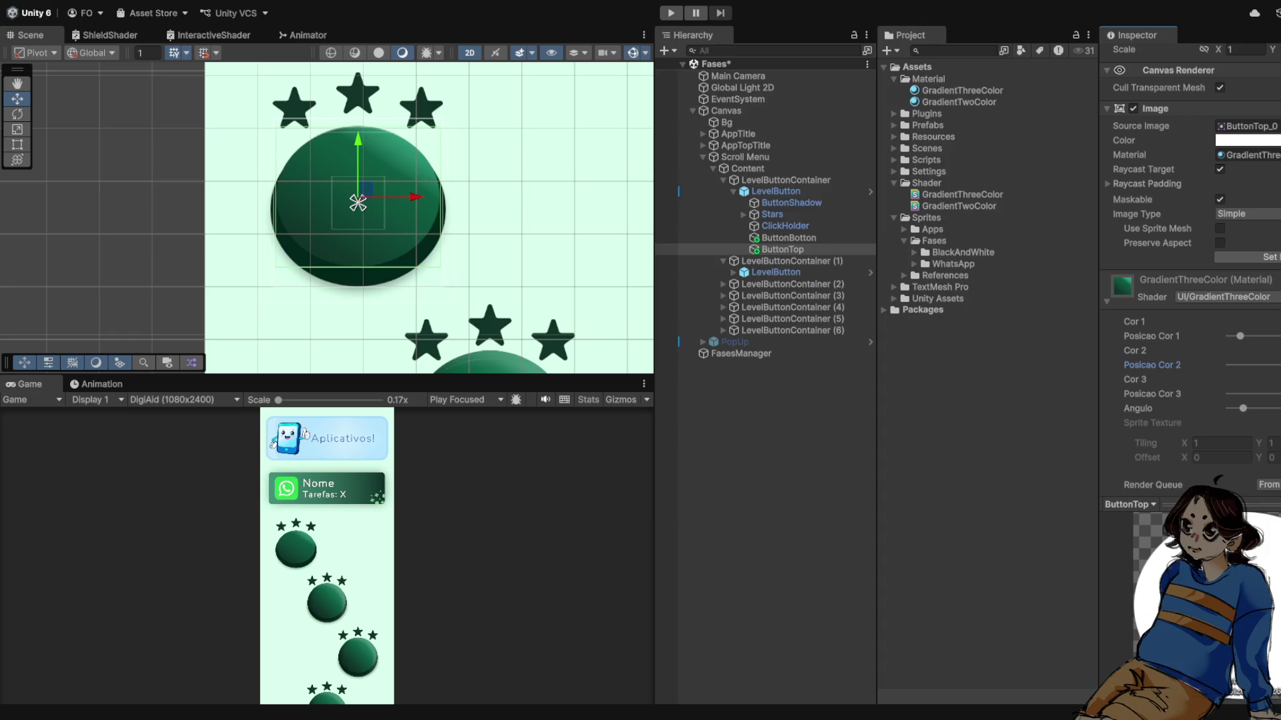
pyautogui.scroll(-2, 456, 205)
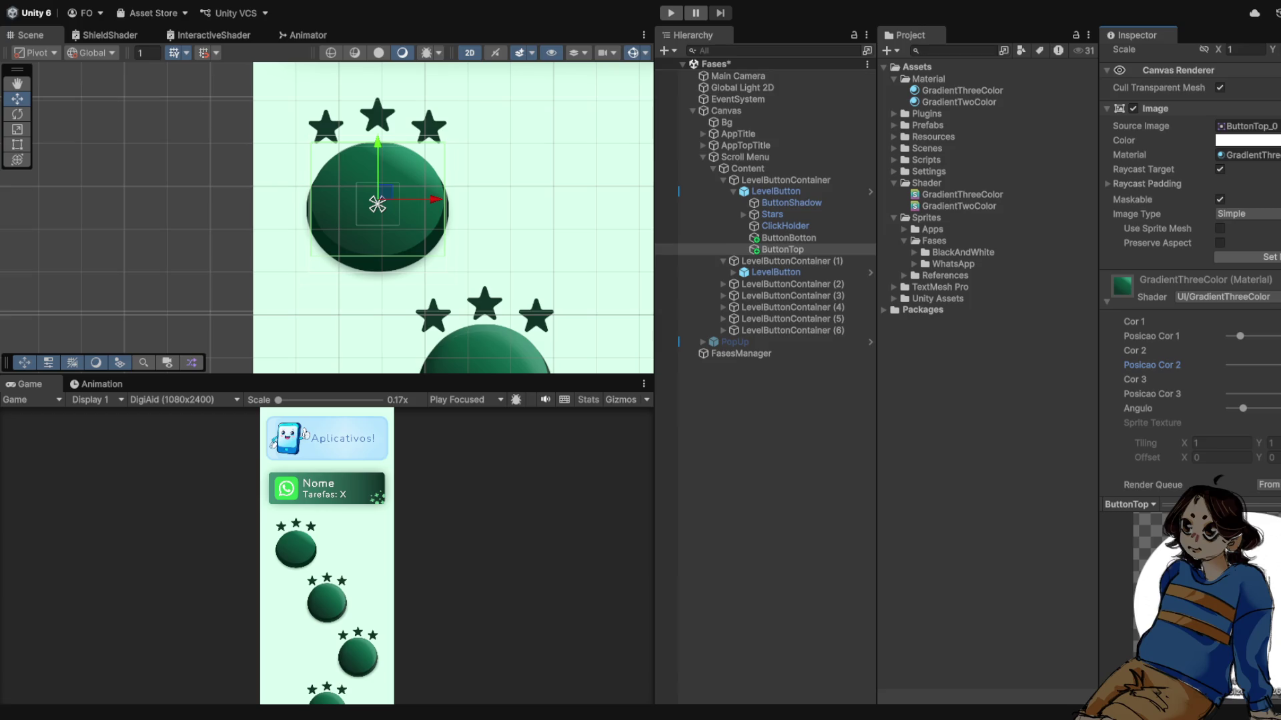
pyautogui.scroll(2, 377, 204)
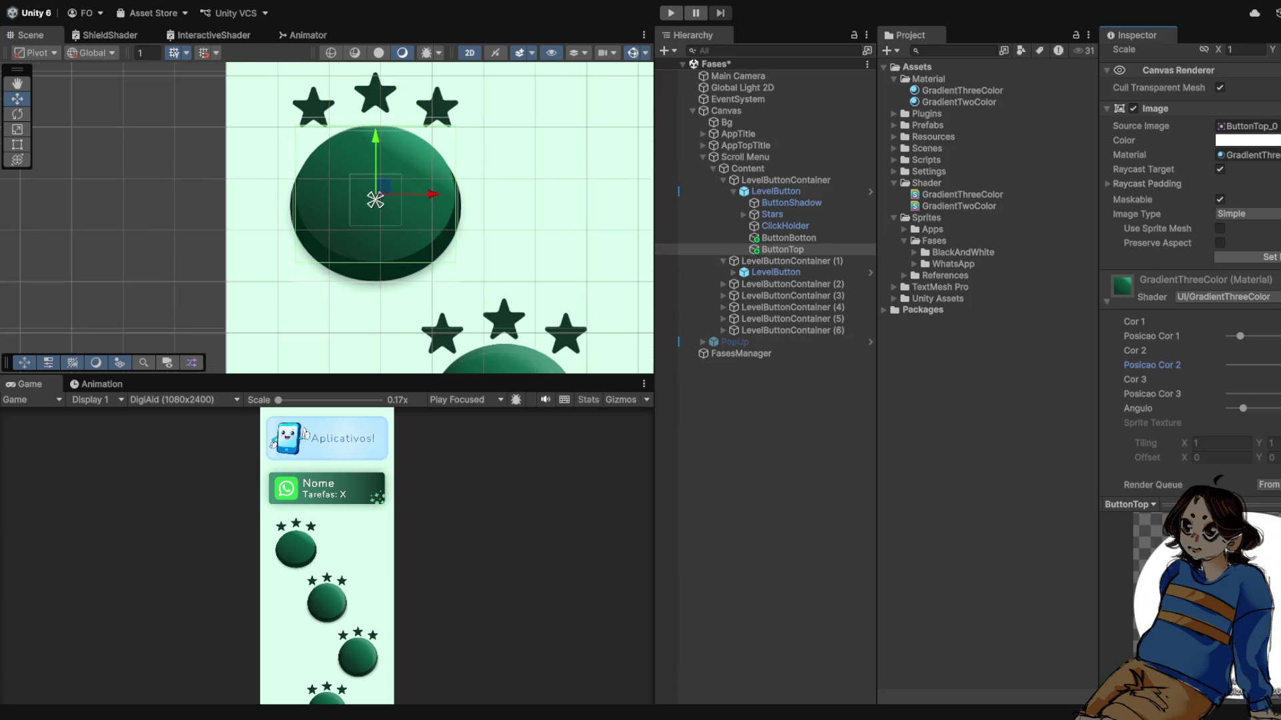
pyautogui.scroll(-2, 1217, 481)
# - Nudge the Angulo angle back and forth with the arrow keys, then select LevelButton
pyautogui.click(1242, 357)
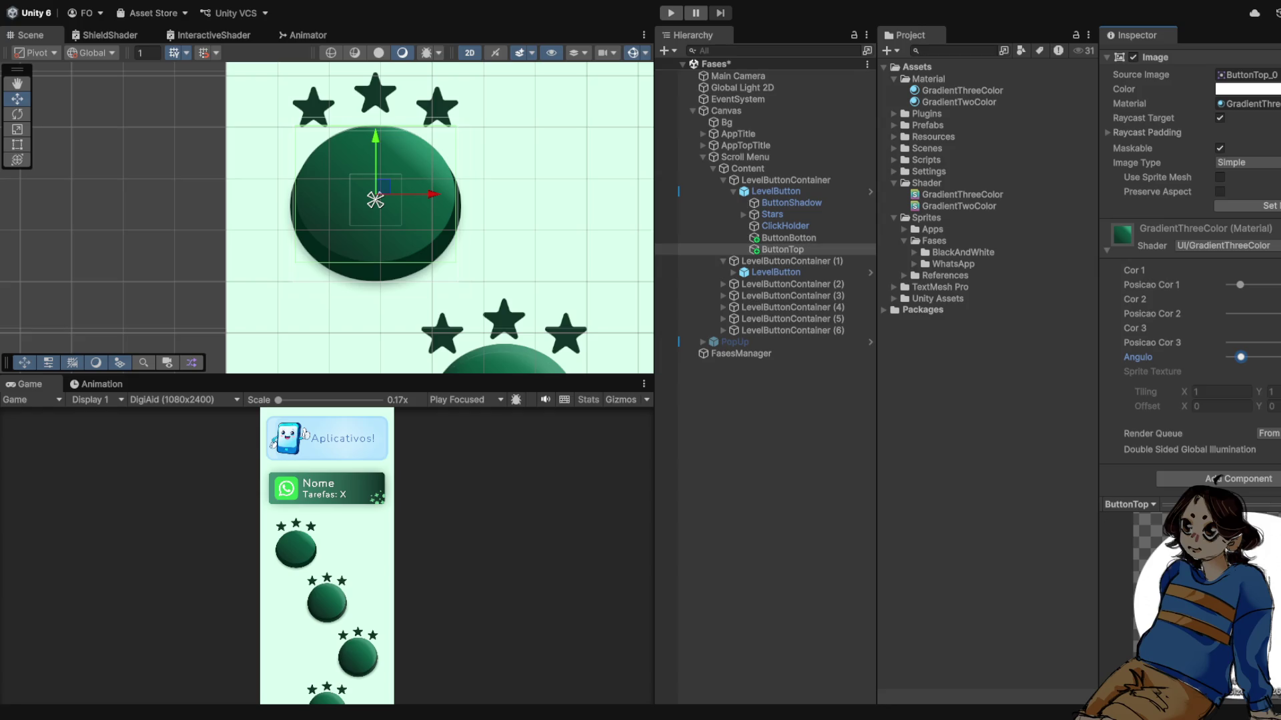
pyautogui.press('Left')
pyautogui.press('Right')
pyautogui.press('Left')
pyautogui.scroll(-3, 440, 220)
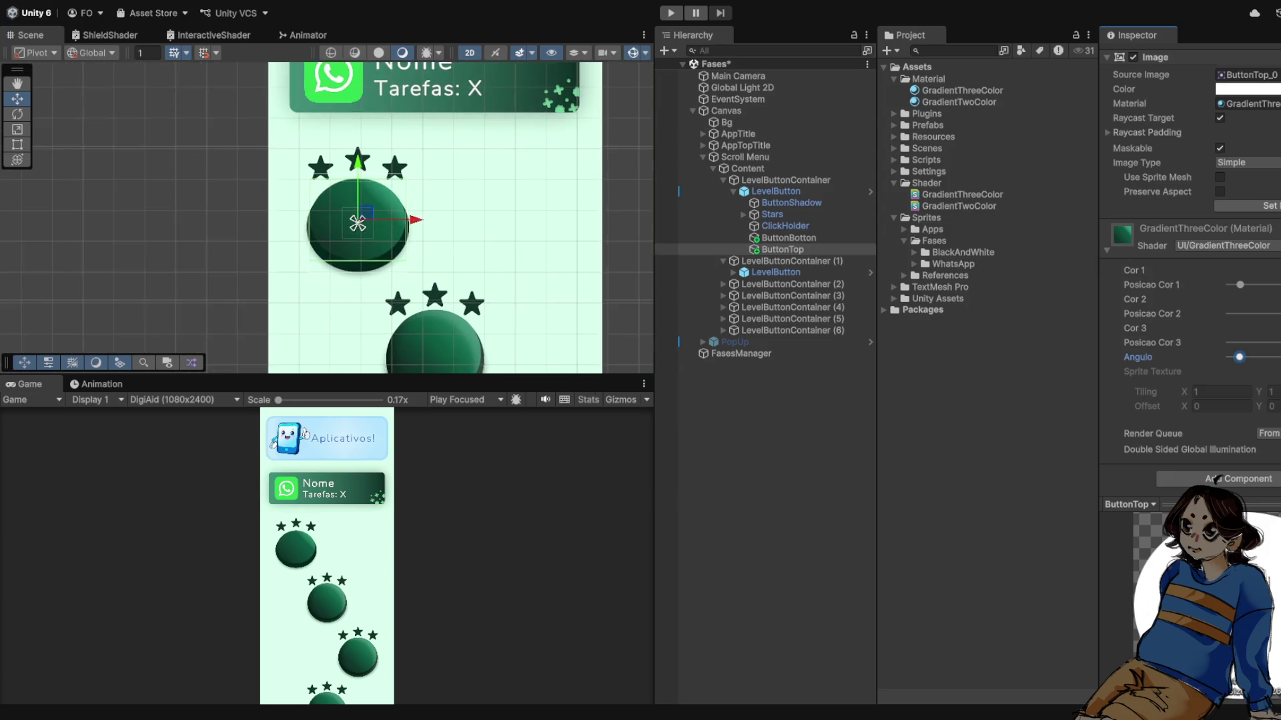
pyautogui.click(775, 191)
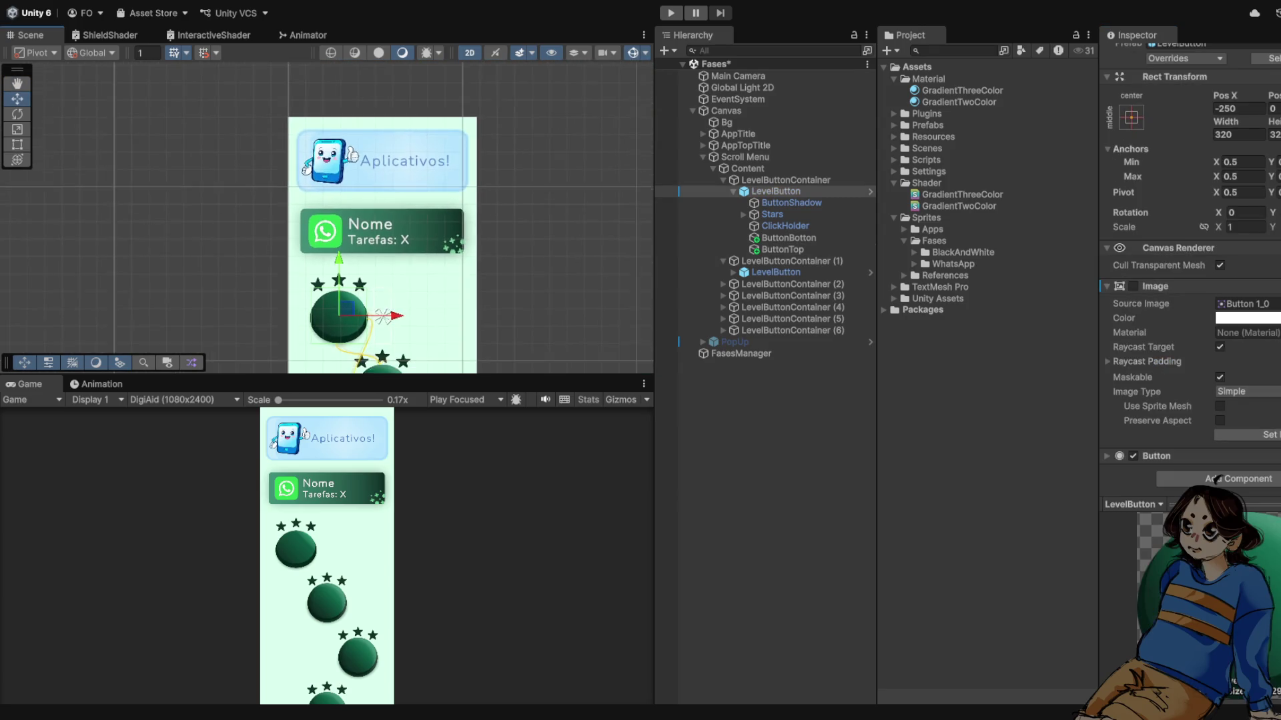
pyautogui.hotkey('ctrl', 'p')
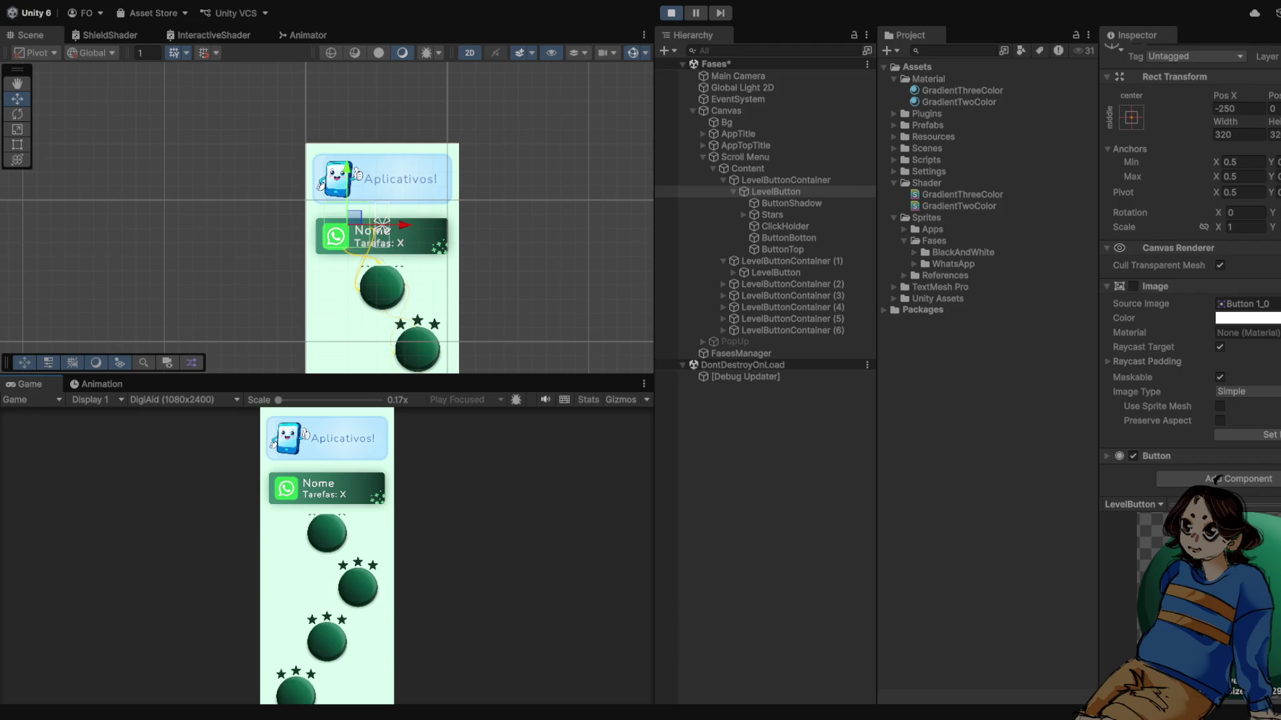
pyautogui.press('f')
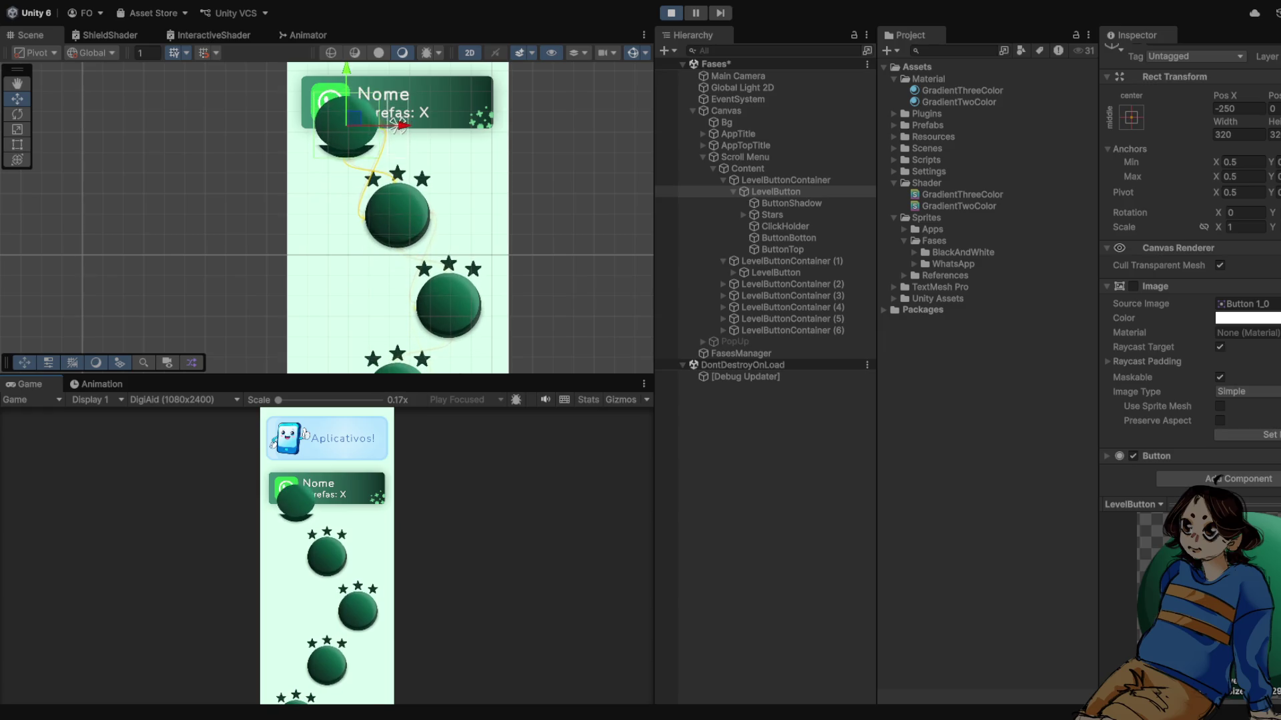
pyautogui.hotkey('ctrl', 'p')
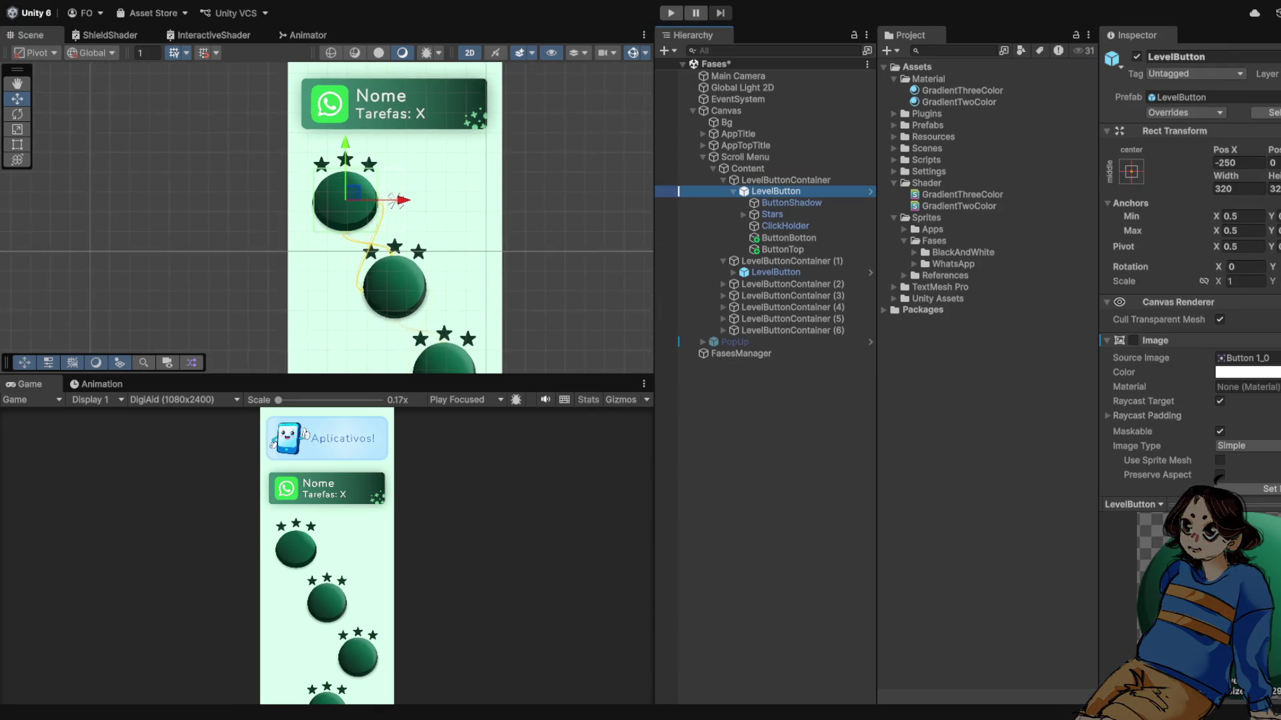
pyautogui.scroll(3, 400, 201)
pyautogui.hotkey('ctrl', 'p')
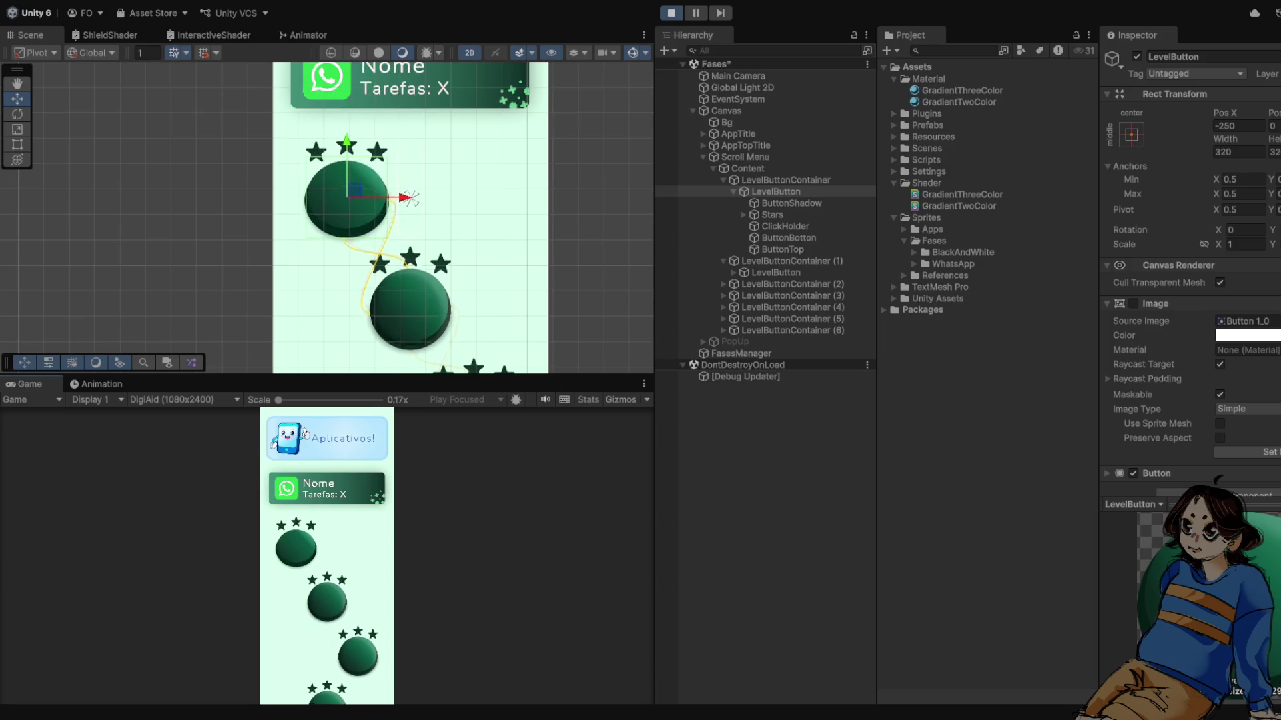
pyautogui.hotkey('ctrl', 'p')
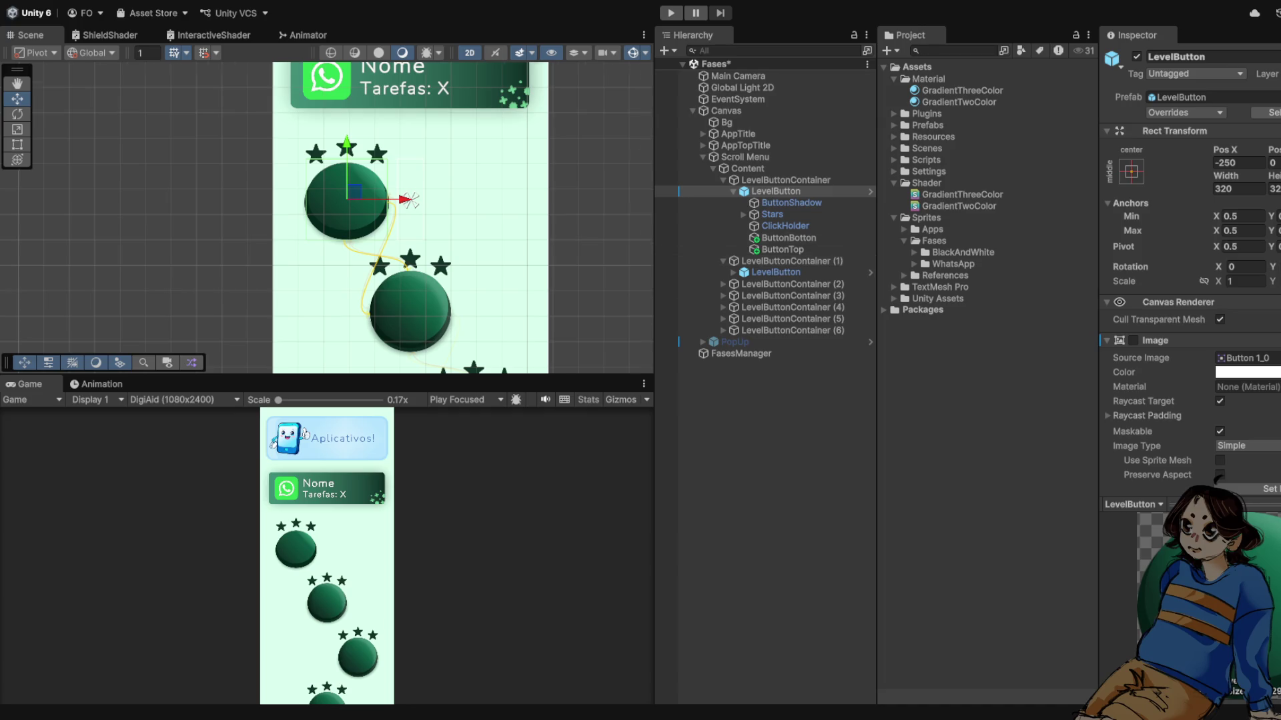
pyautogui.hotkey('ctrl', 'p')
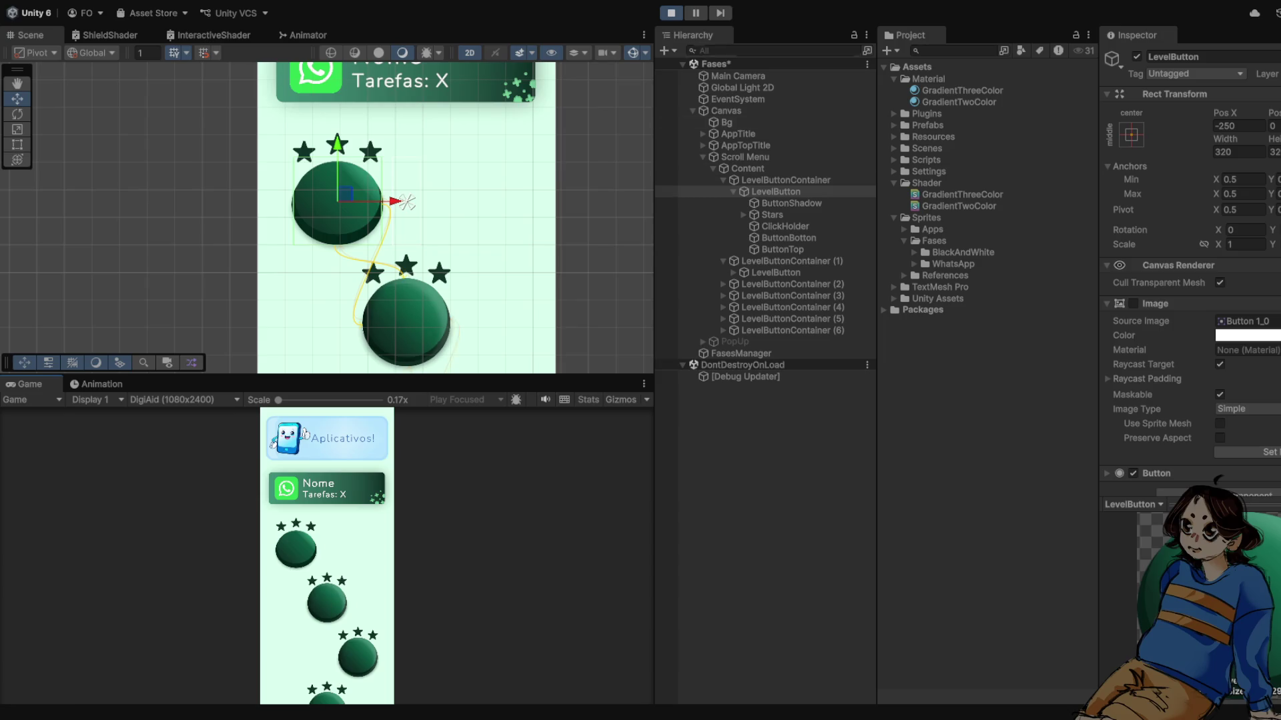
pyautogui.hotkey('ctrl', 'p')
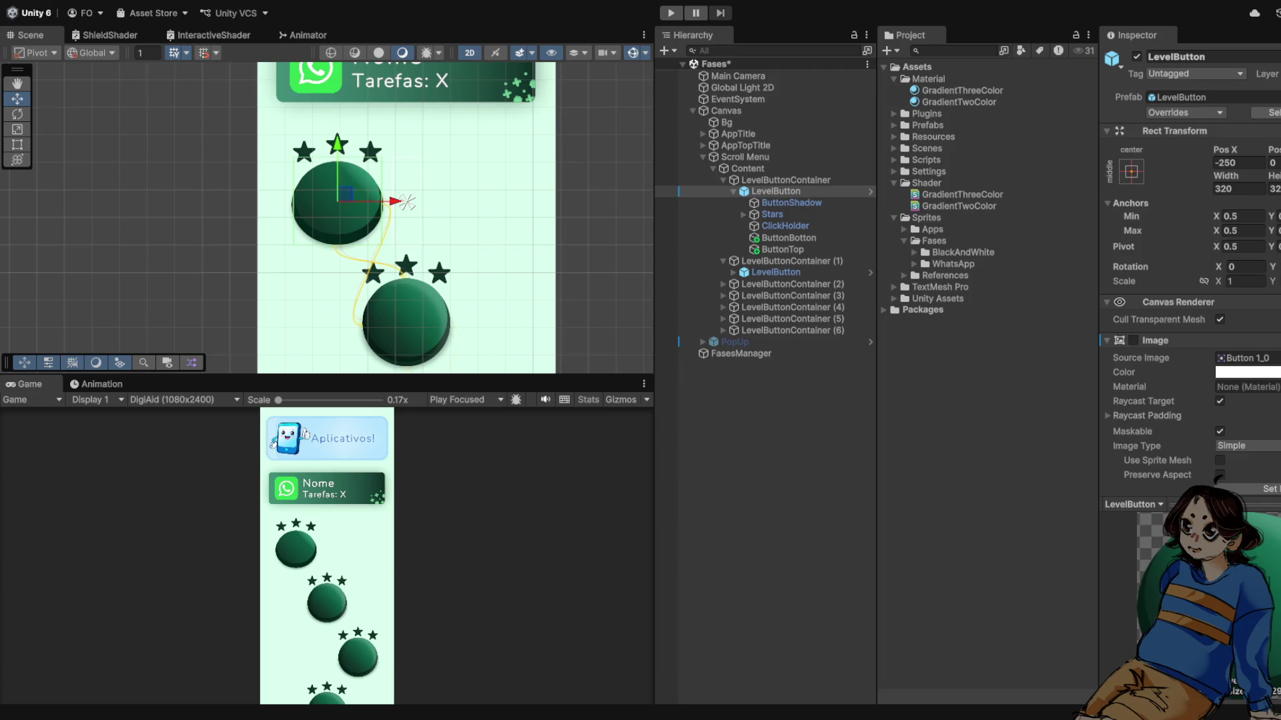
pyautogui.hotkey('ctrl', 'p')
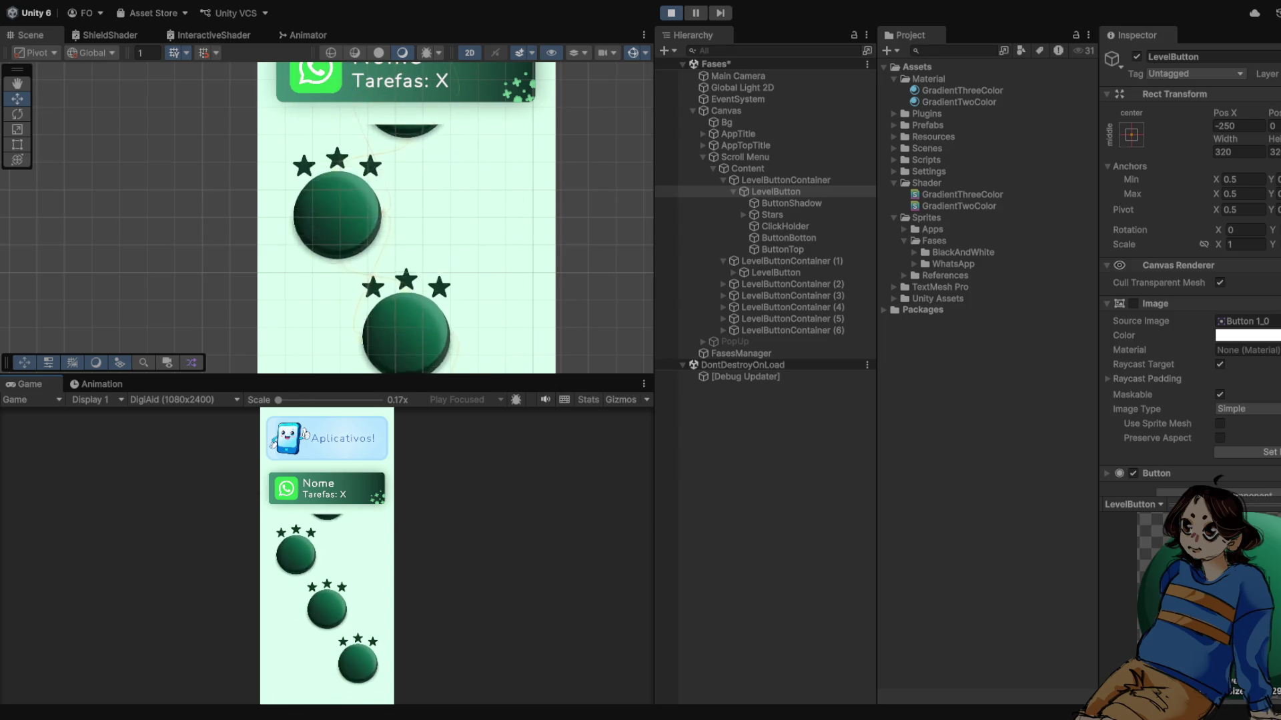
pyautogui.hotkey('ctrl', 'p')
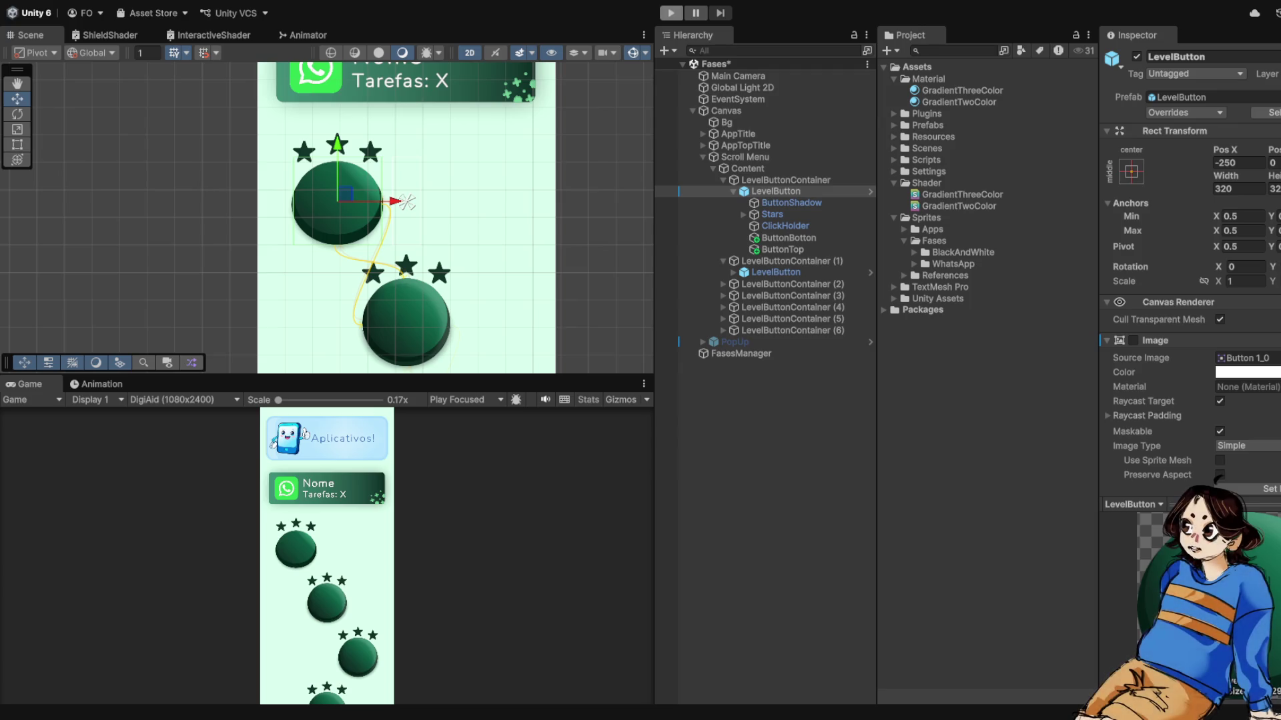
pyautogui.scroll(-3, 407, 202)
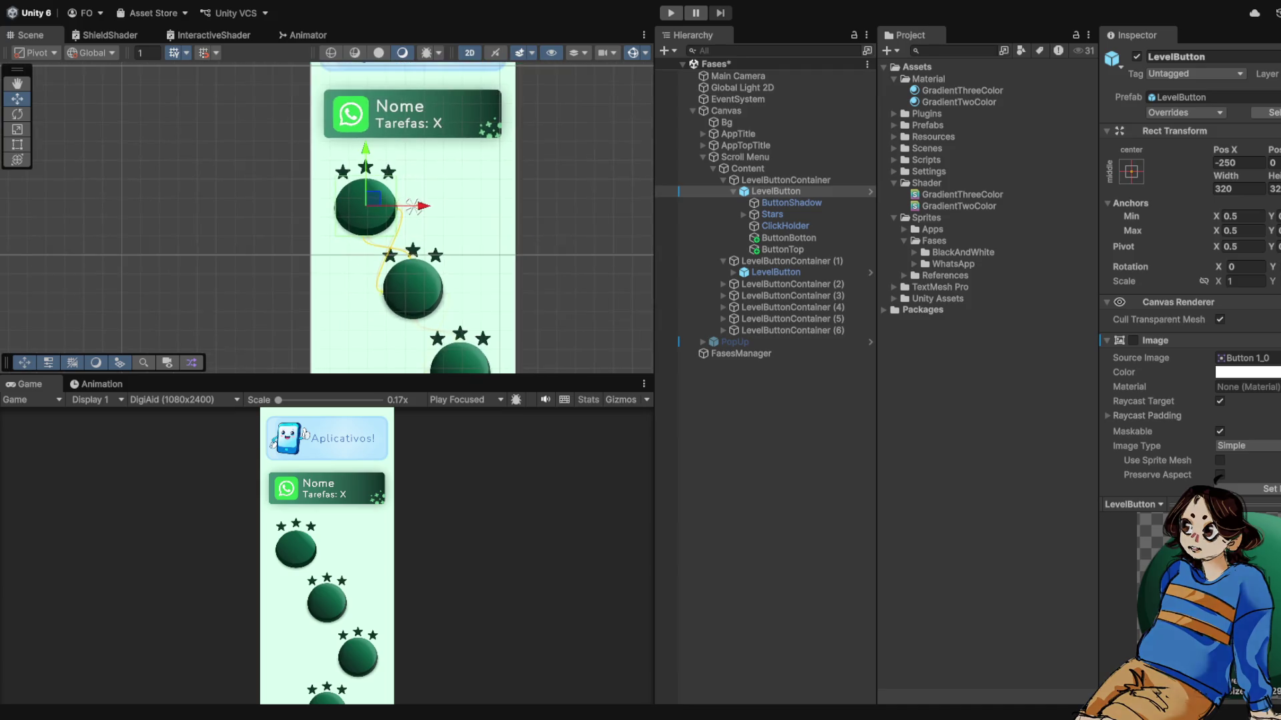
# - Zoom the Scene view onto the first level button and run the menu in Play mode
pyautogui.scroll(4, 410, 205)
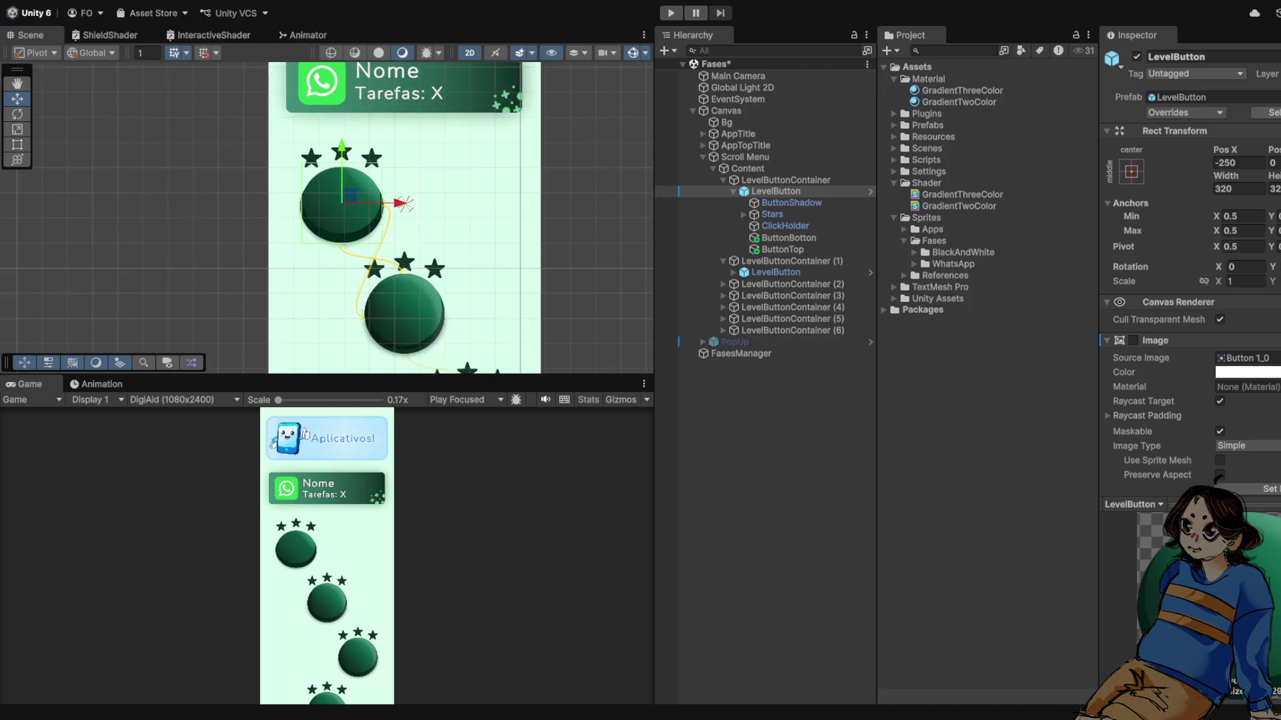
pyautogui.scroll(-2, 354, 200)
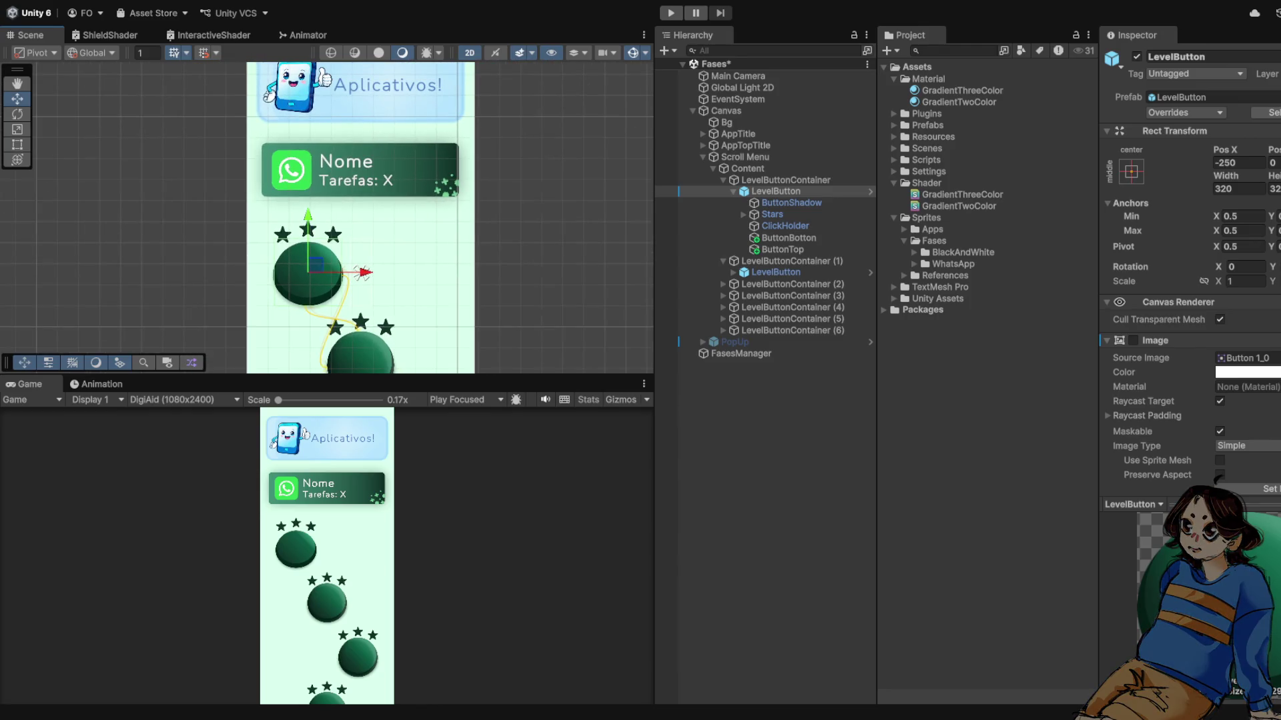
pyautogui.scroll(-2, 360, 221)
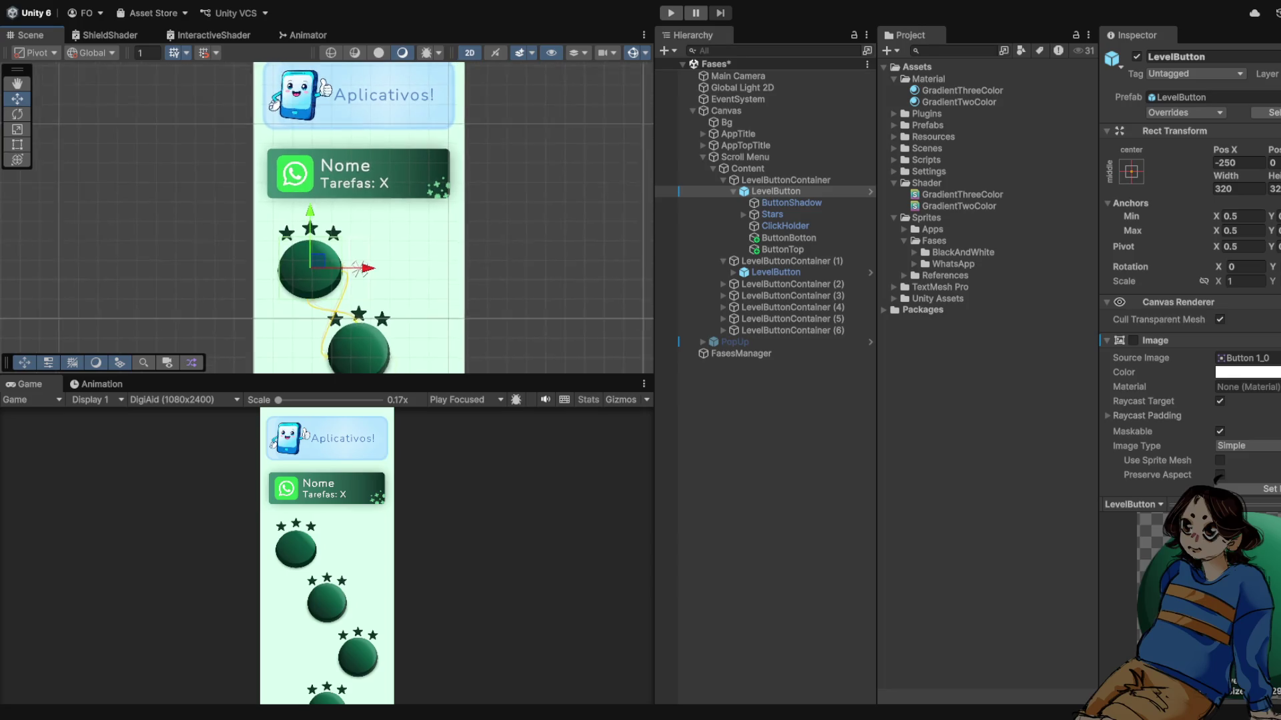
pyautogui.scroll(3, 360, 220)
pyautogui.scroll(2, 367, 223)
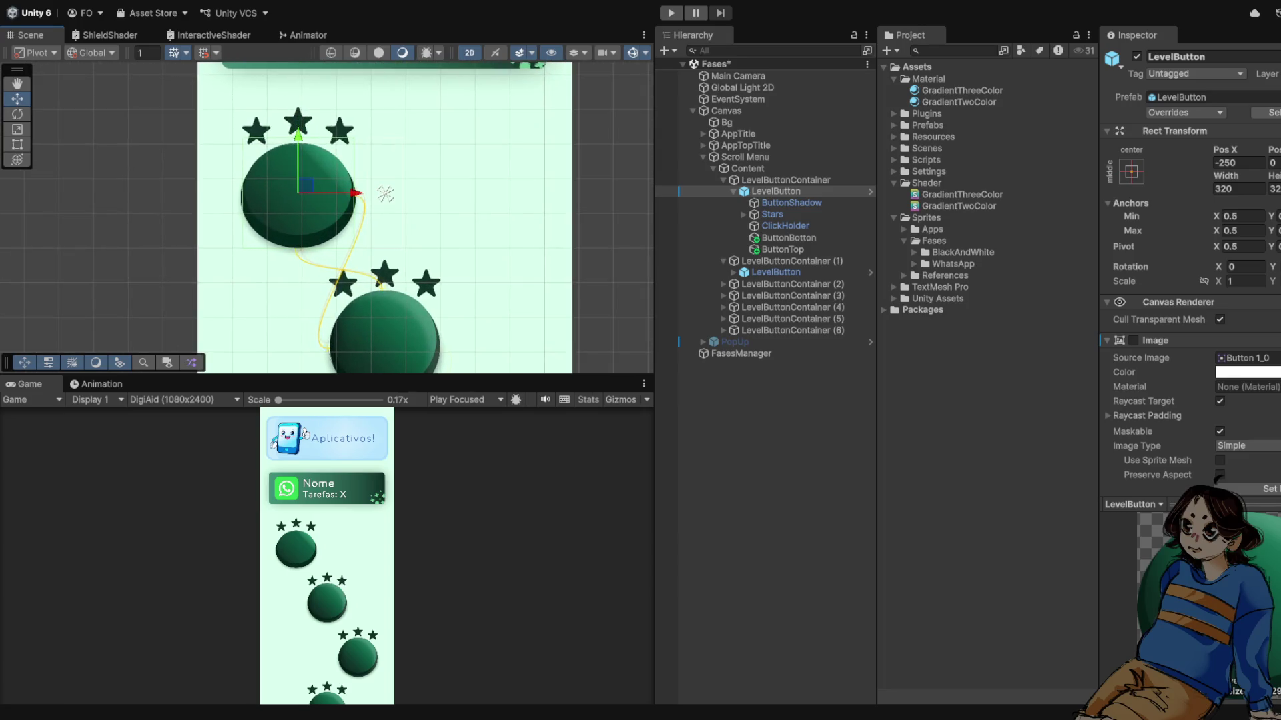
pyautogui.scroll(3, 385, 194)
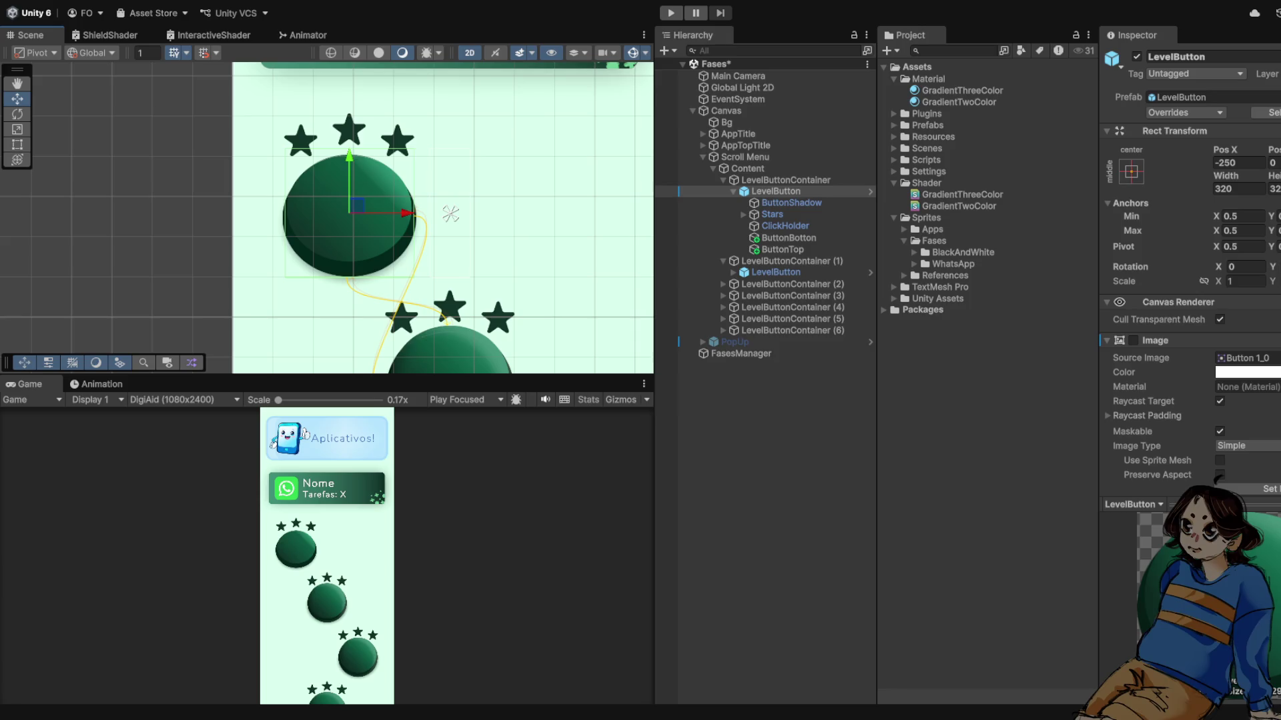
pyautogui.scroll(2, 453, 213)
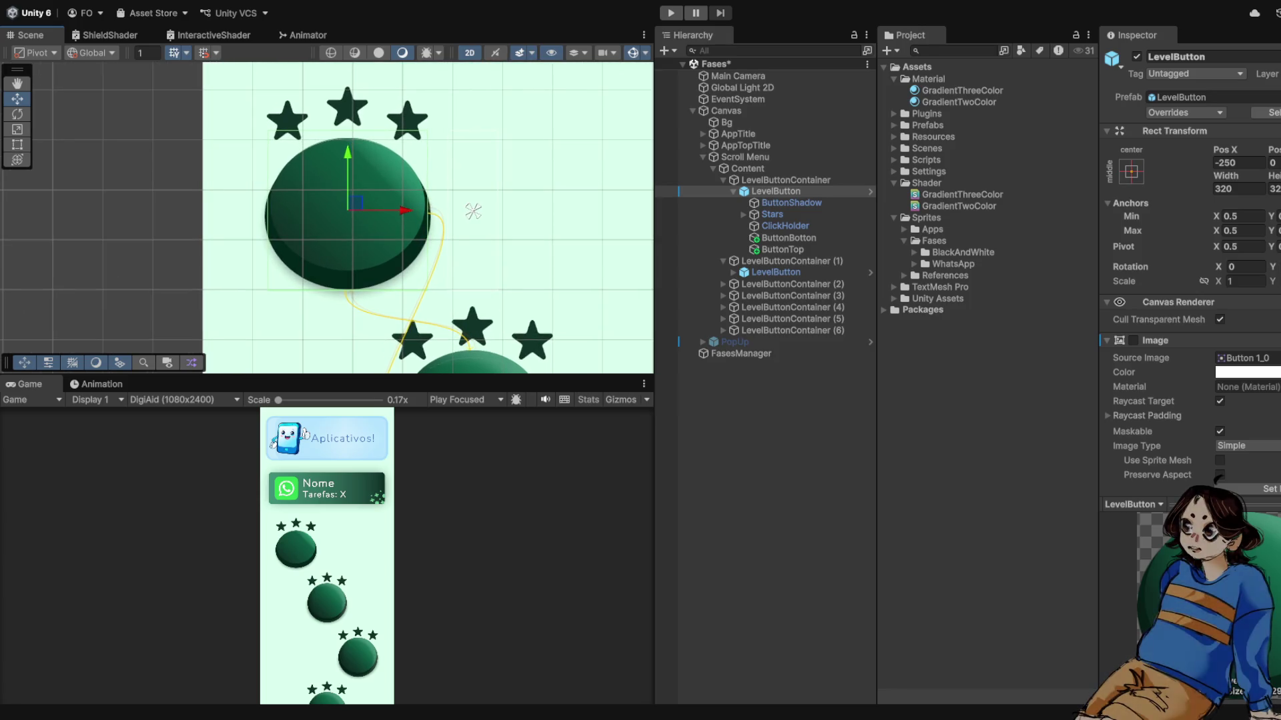
pyautogui.hotkey('ctrl', 'p')
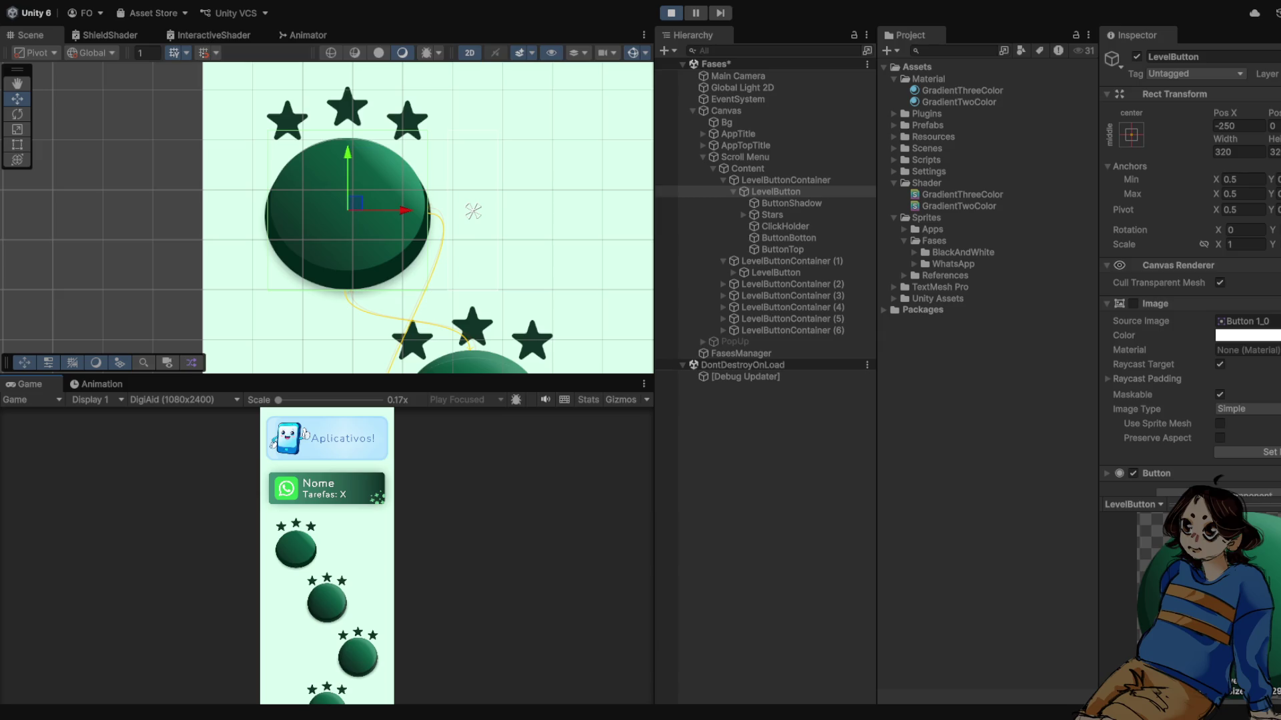
# - Stop Play mode and select the first level button's top circle in the Scene view
pyautogui.hotkey('ctrl', 'p')
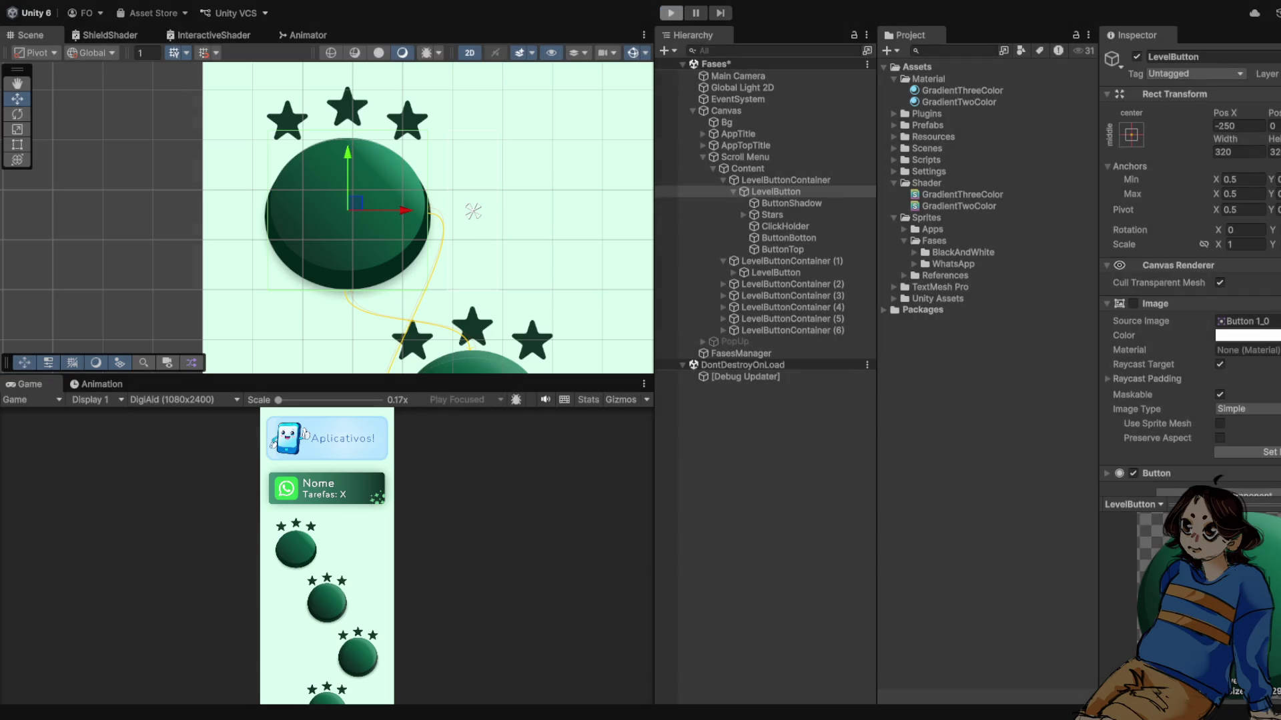
pyautogui.scroll(-3, 473, 211)
pyautogui.moveTo(473, 211)
pyautogui.mouseDown()
pyautogui.moveTo(481, 152)
pyautogui.moveTo(364, 123)
pyautogui.mouseUp()
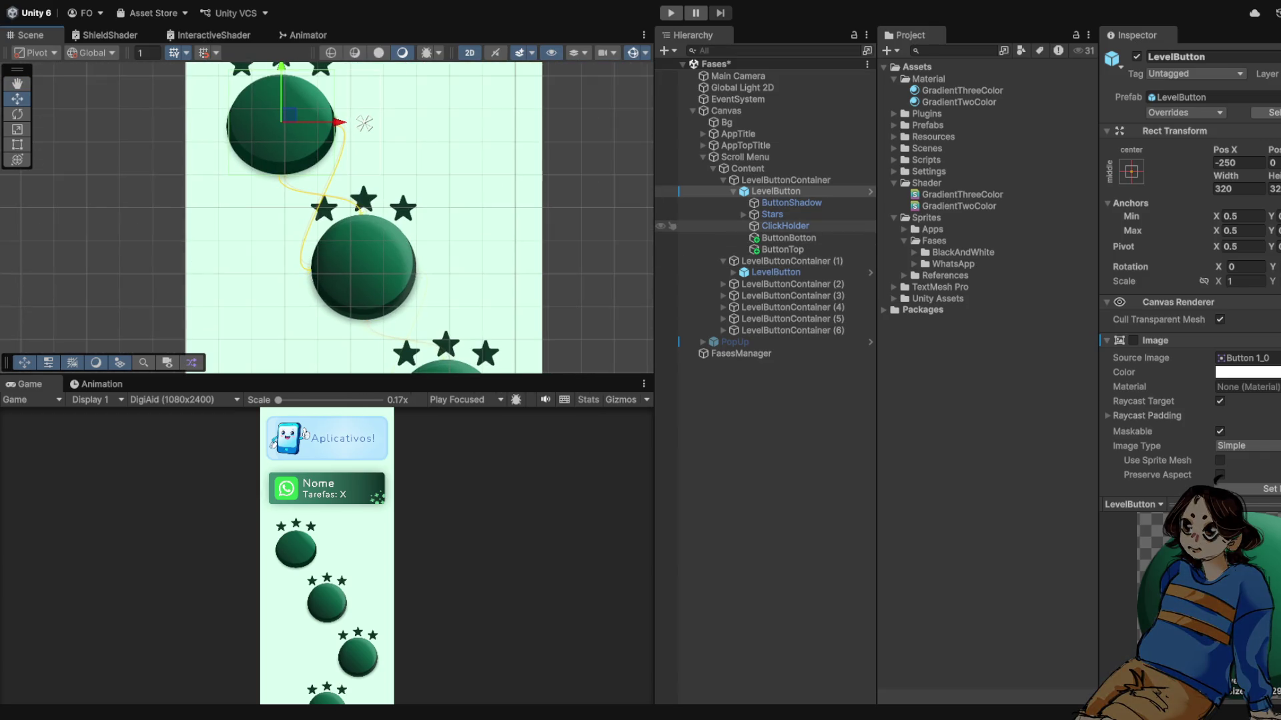
pyautogui.click(280, 122)
pyautogui.moveTo(281, 122); pyautogui.dragTo(337, 159)
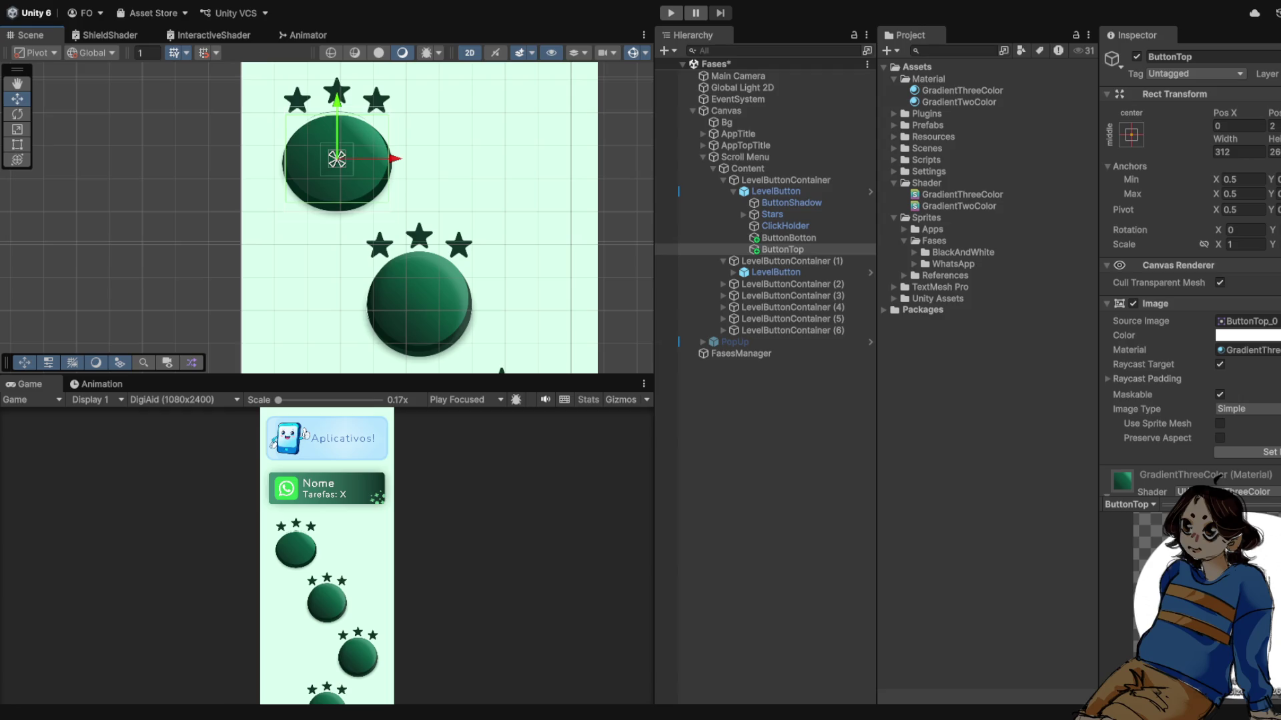
pyautogui.scroll(2, 337, 159)
# - Try small vertical moves on the button top, briefly lowering it to Pos Y 2
pyautogui.moveTo(337, 167); pyautogui.dragTo(336, 166)
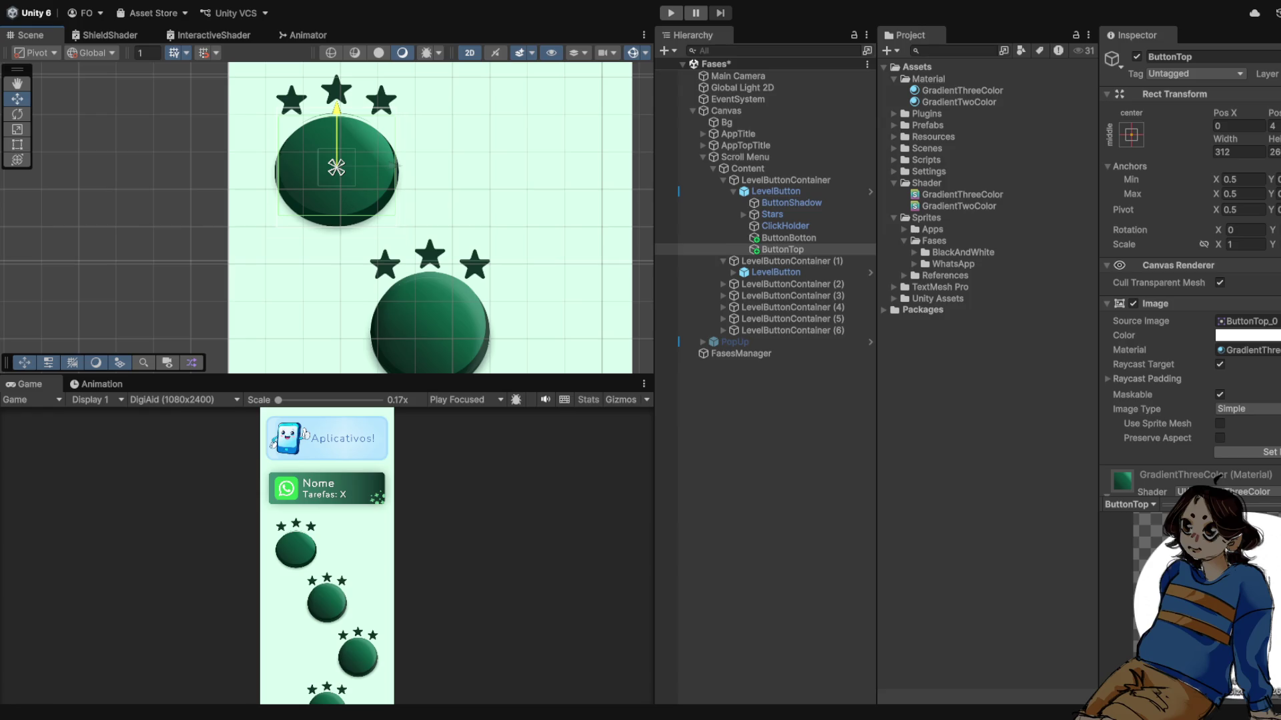
pyautogui.scroll(-1, 344, 161)
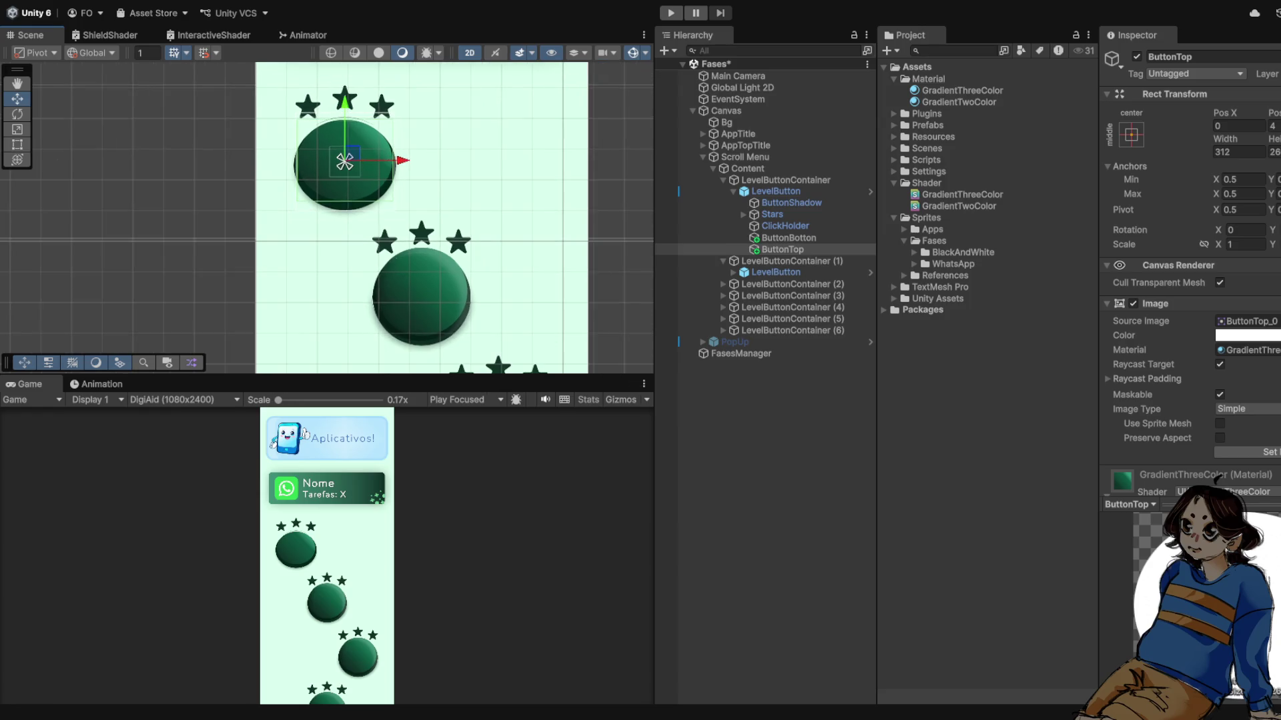
pyautogui.scroll(-1, 345, 161)
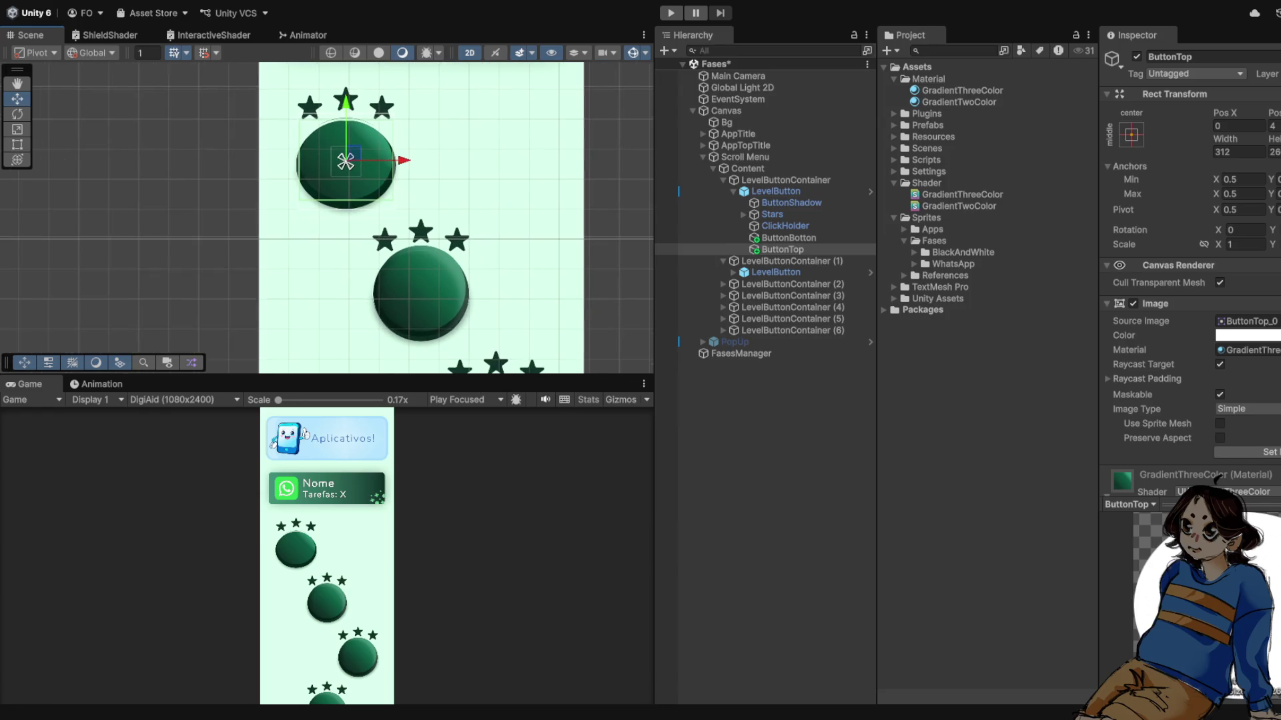
pyautogui.click(345, 161)
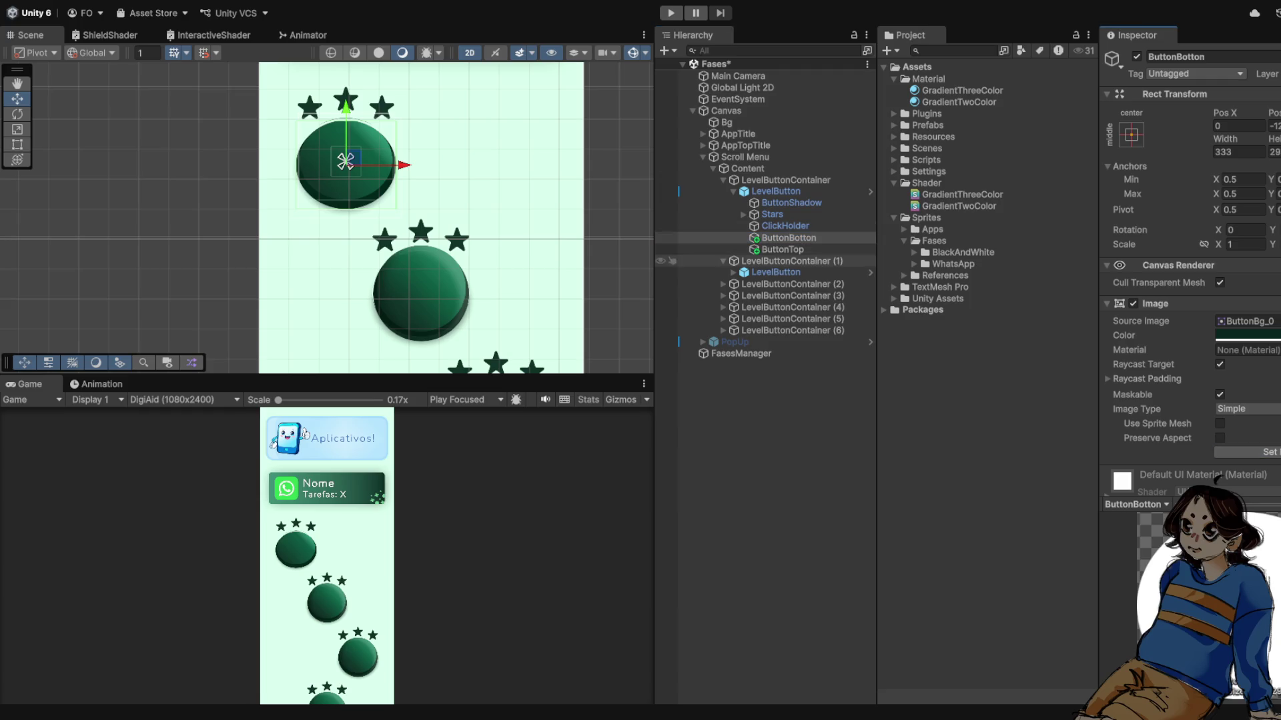
pyautogui.click(344, 161)
pyautogui.click(345, 160)
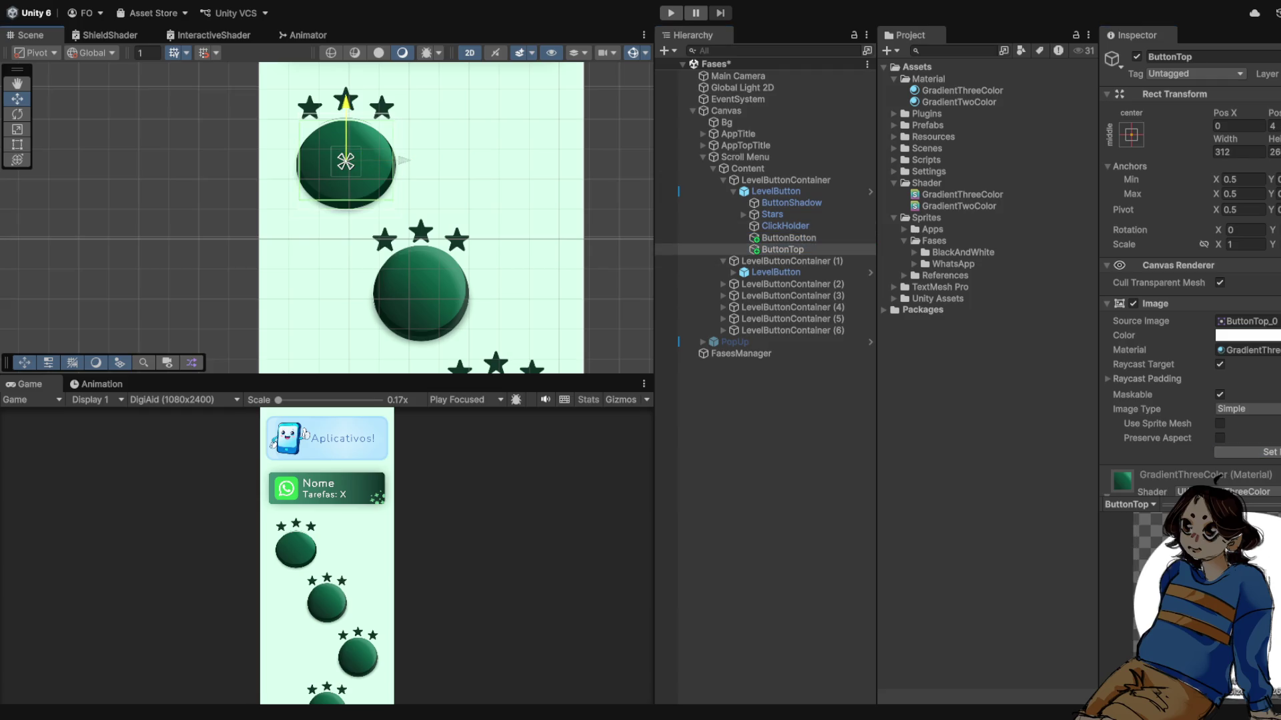
pyautogui.moveTo(346, 101); pyautogui.dragTo(346, 103)
# - Reselect the button top and raise it to Pos Y 5
pyautogui.click(345, 160)
pyautogui.scroll(-1, 425, 162)
pyautogui.scroll(1, 425, 162)
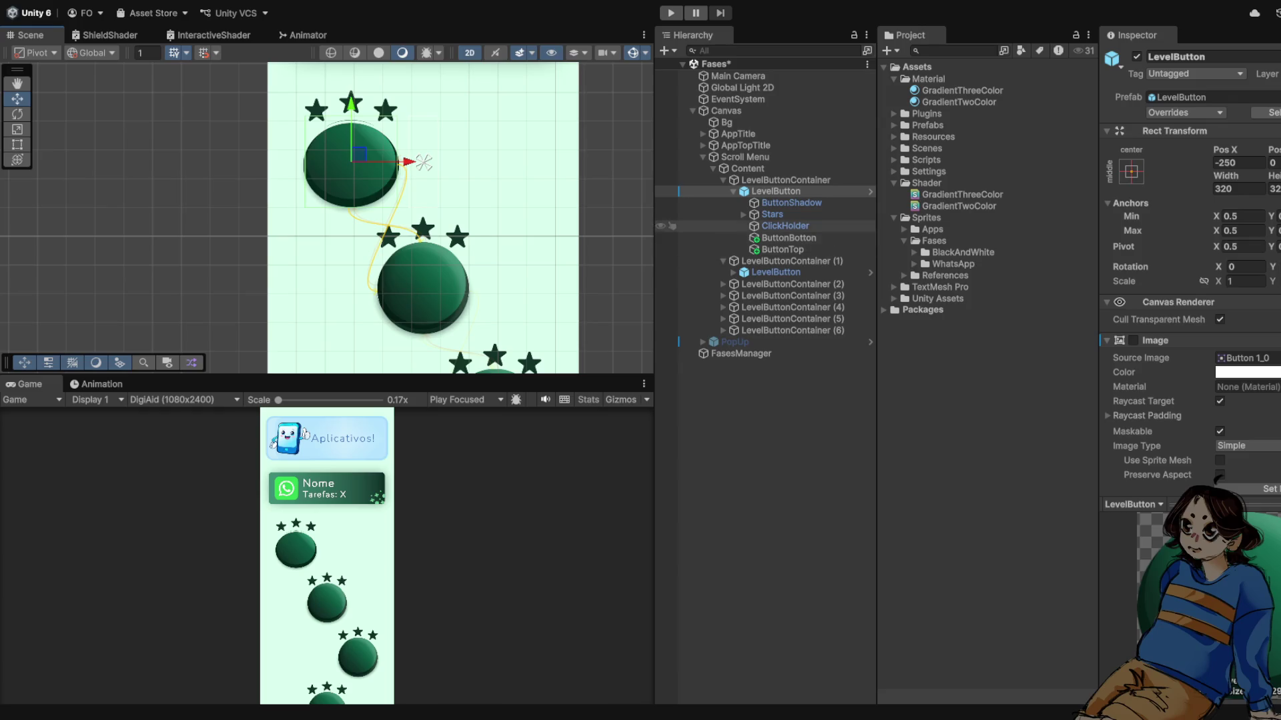
pyautogui.click(351, 161)
pyautogui.moveTo(351, 104); pyautogui.dragTo(351, 103)
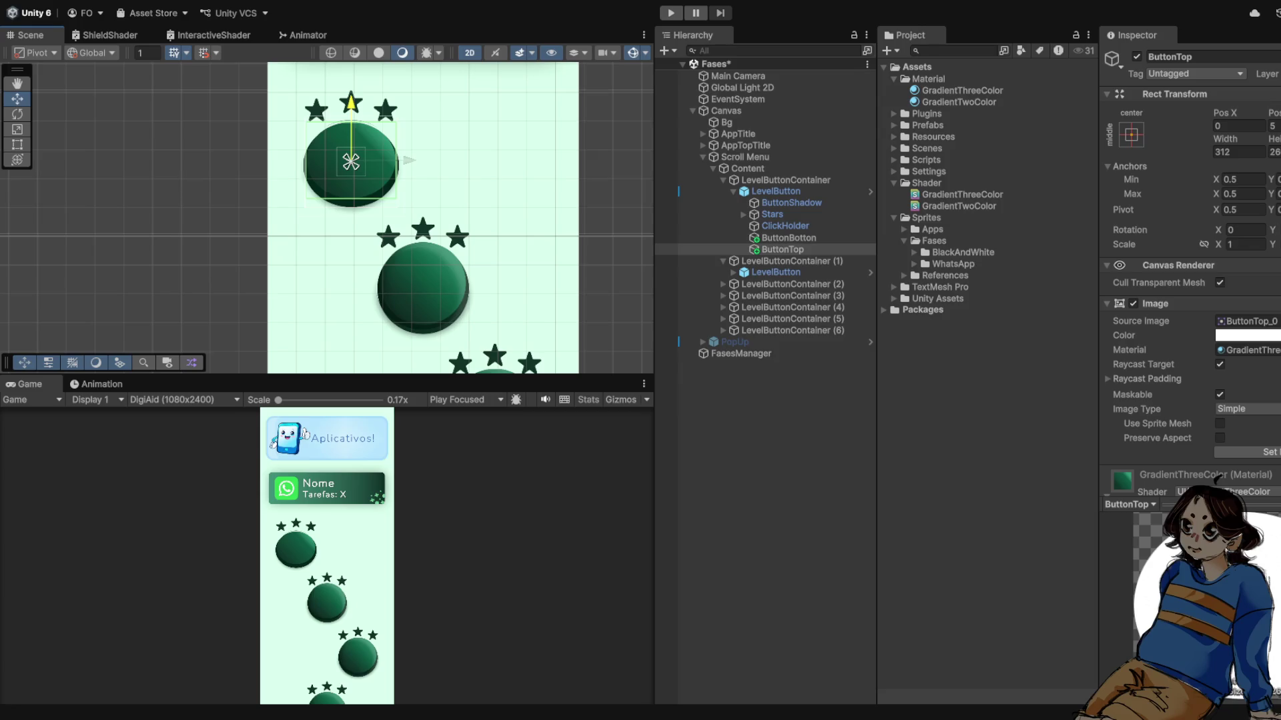
pyautogui.scroll(3, 351, 160)
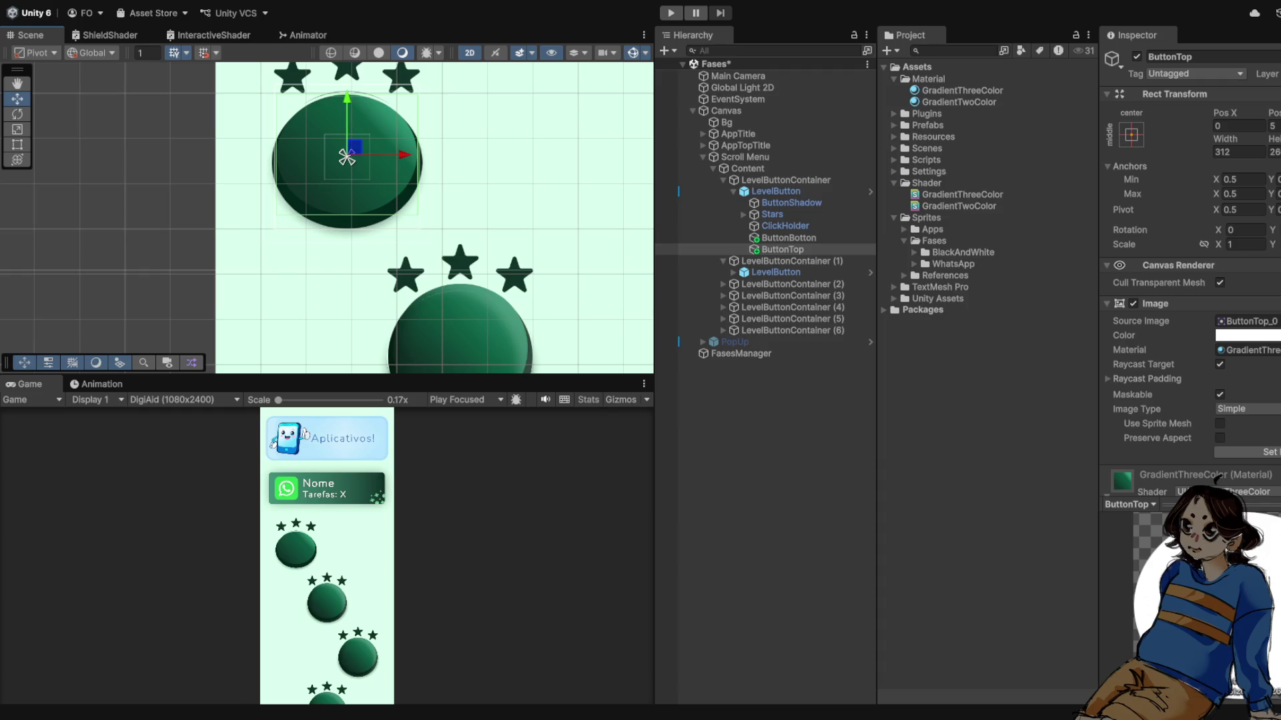
pyautogui.press('Up')
pyautogui.press('Up')
pyautogui.press('Up')
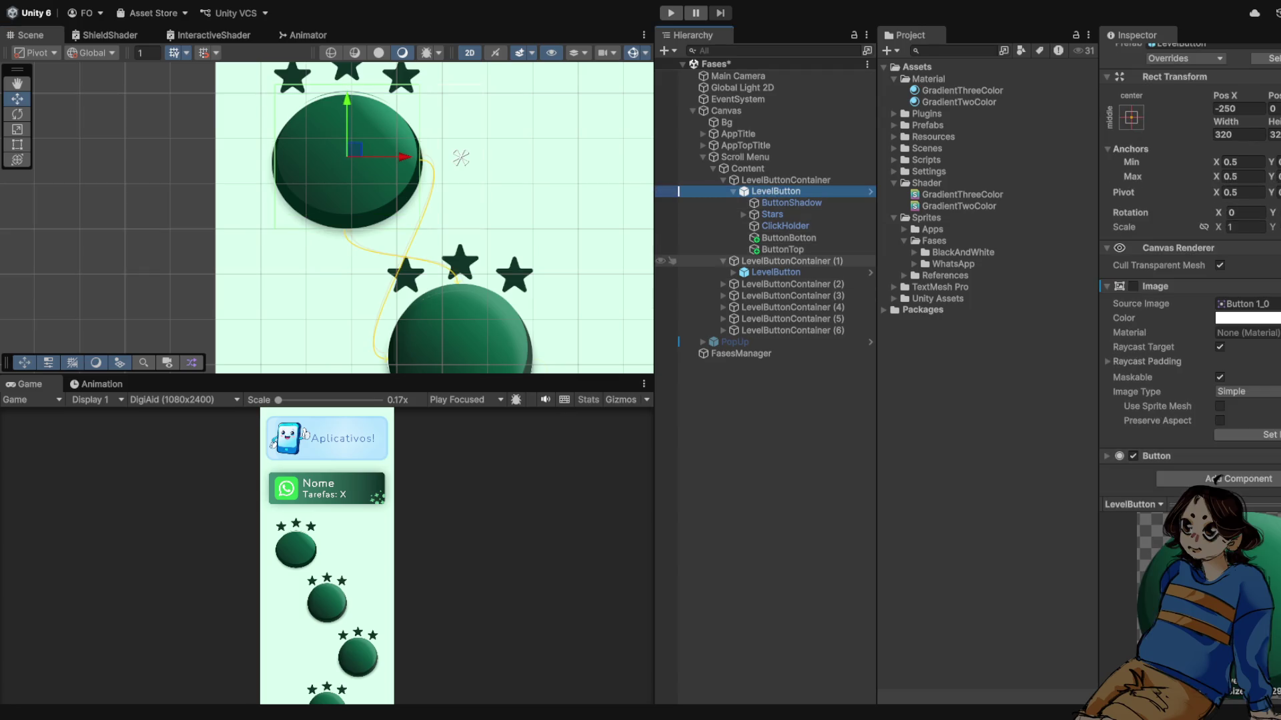
# - Reselect ButtonTop and make small drags on its Angulo slider to fine-tune the gradient angle
pyautogui.click(347, 157)
pyautogui.scroll(-3, 1191, 266)
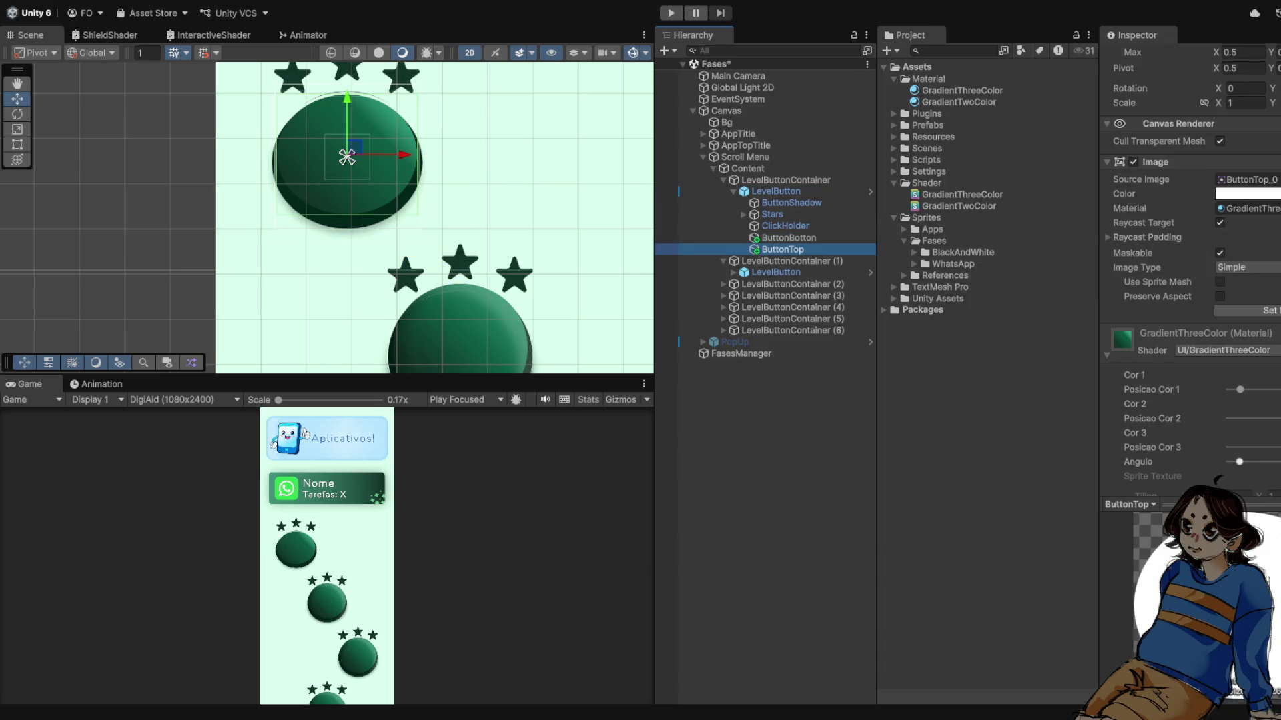
pyautogui.scroll(-2, 484, 187)
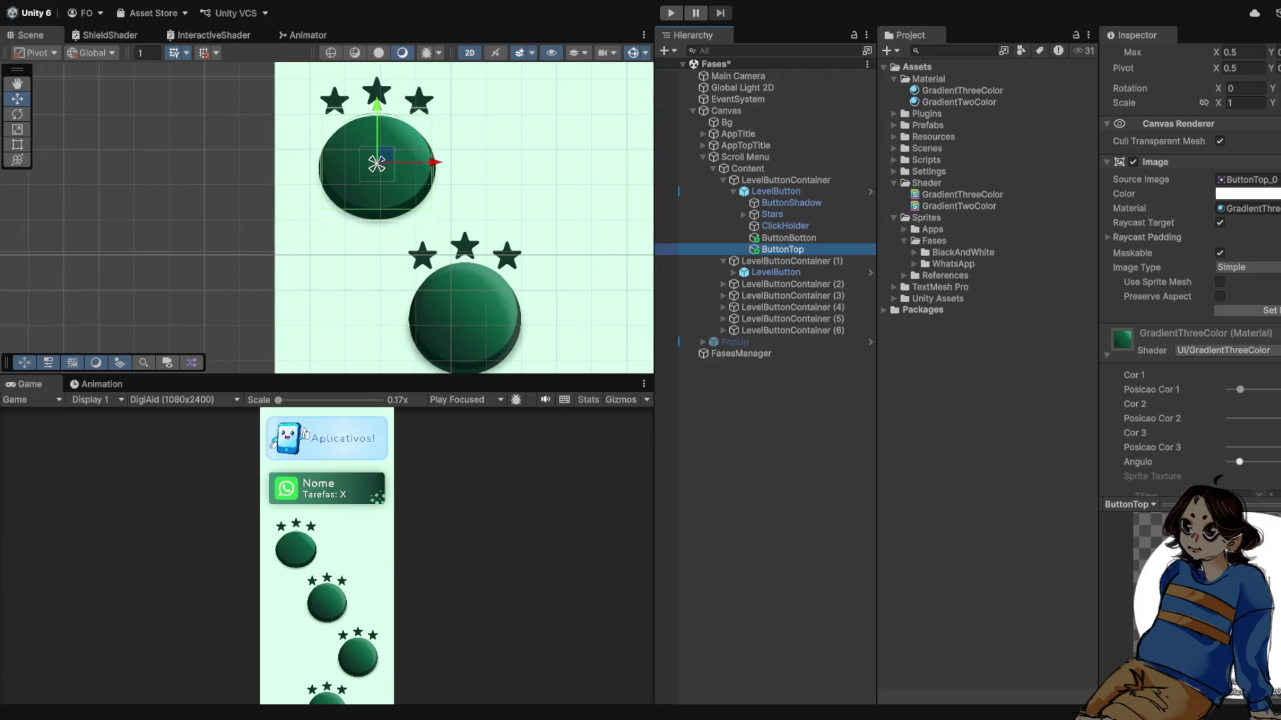
pyautogui.moveTo(1239, 462); pyautogui.dragTo(1244, 461)
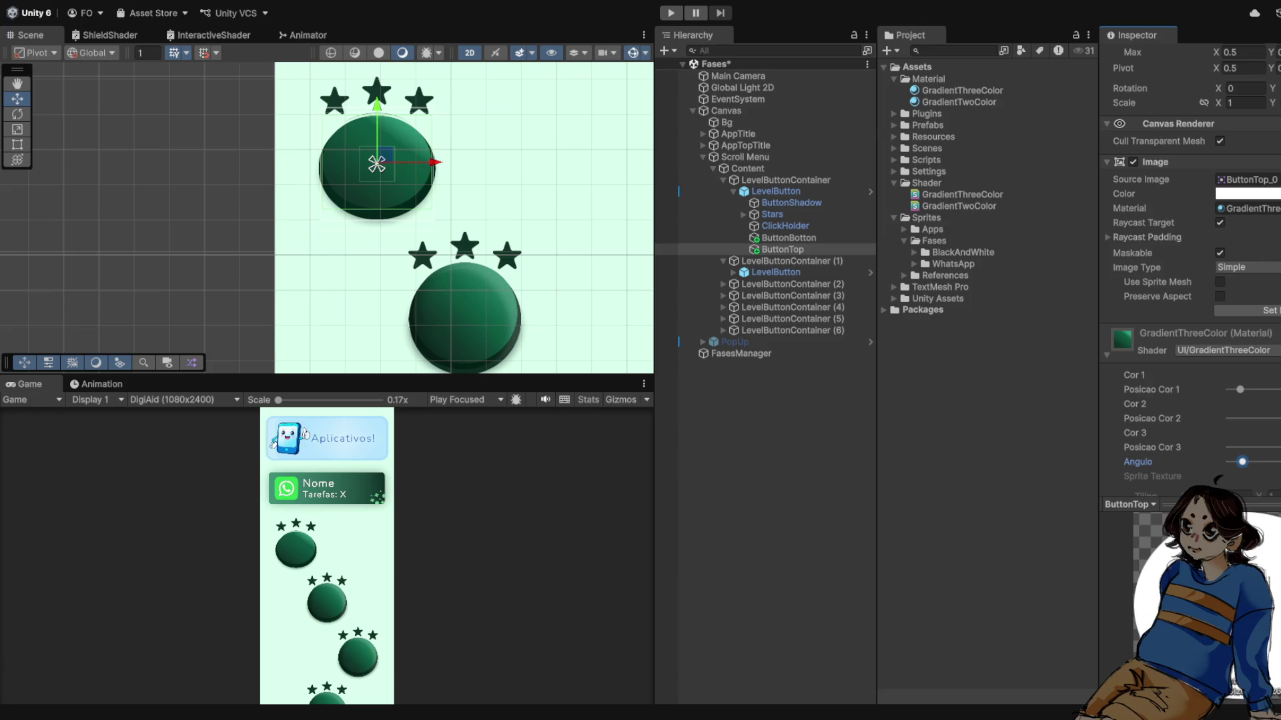
pyautogui.moveTo(1241, 461); pyautogui.dragTo(1242, 462)
pyautogui.scroll(3, 327, 573)
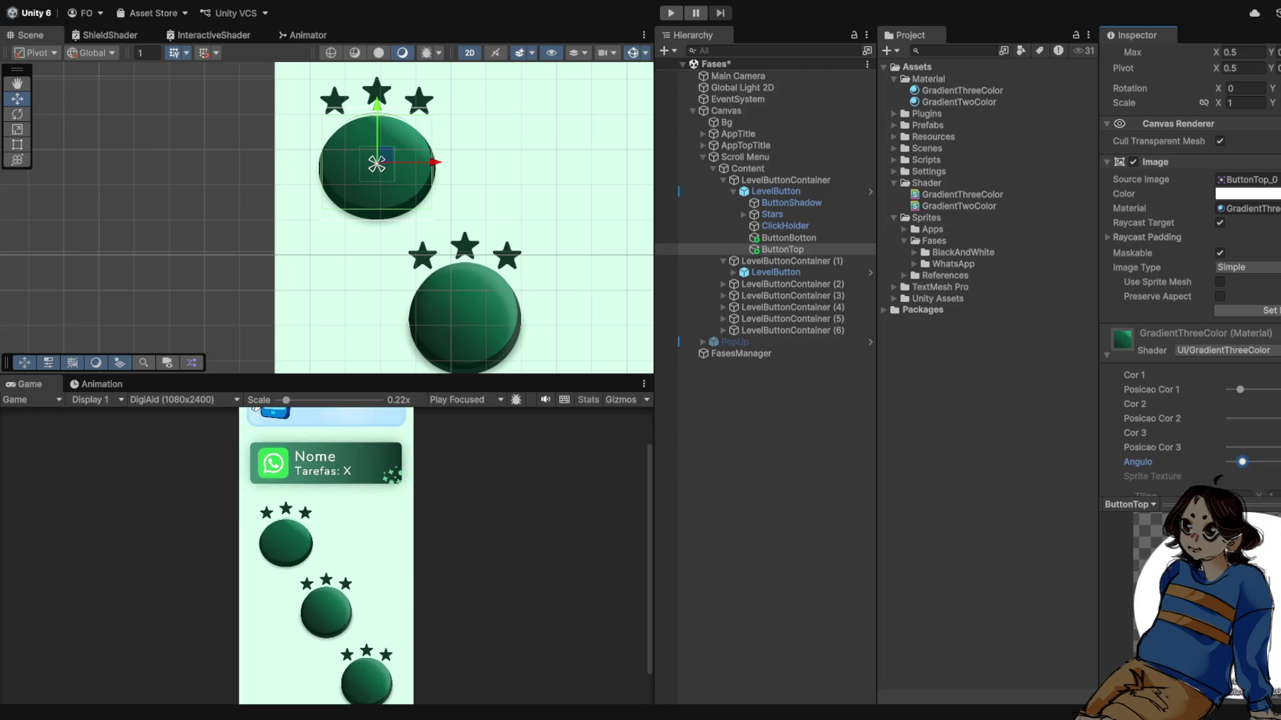
pyautogui.scroll(-3, 328, 573)
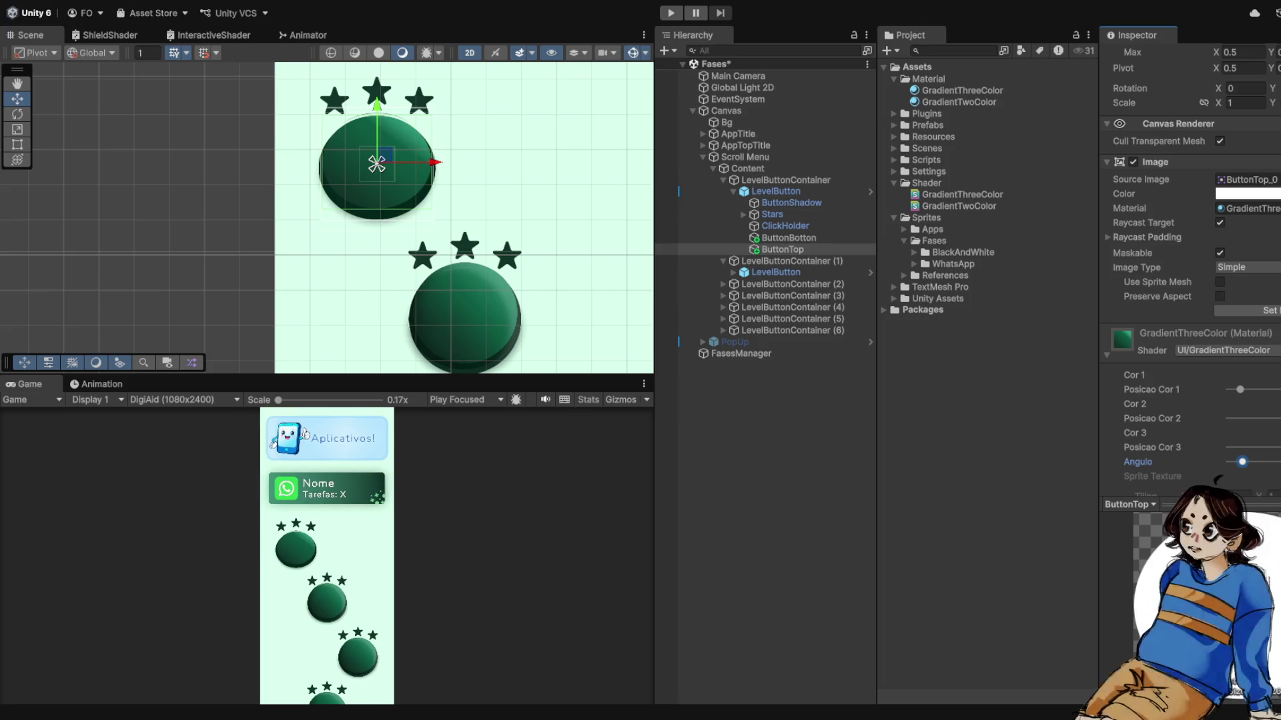
pyautogui.scroll(-1, 500, 248)
pyautogui.scroll(-2, 523, 301)
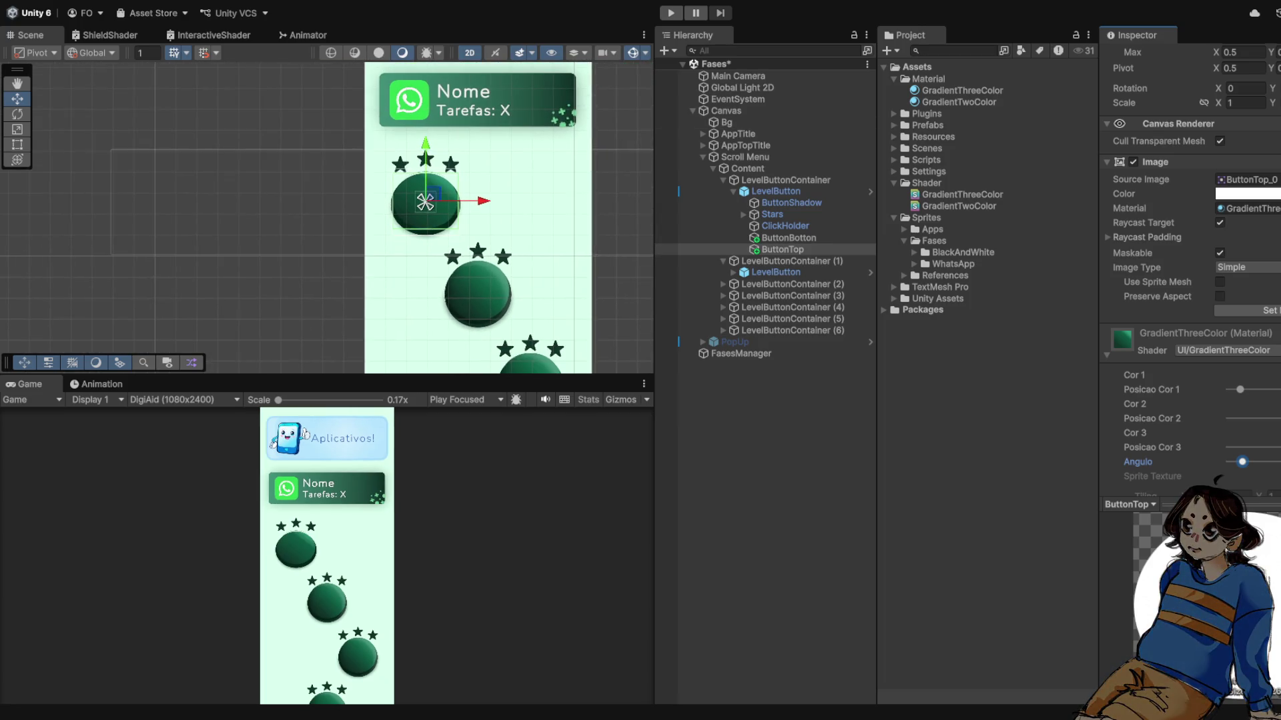
pyautogui.press('f')
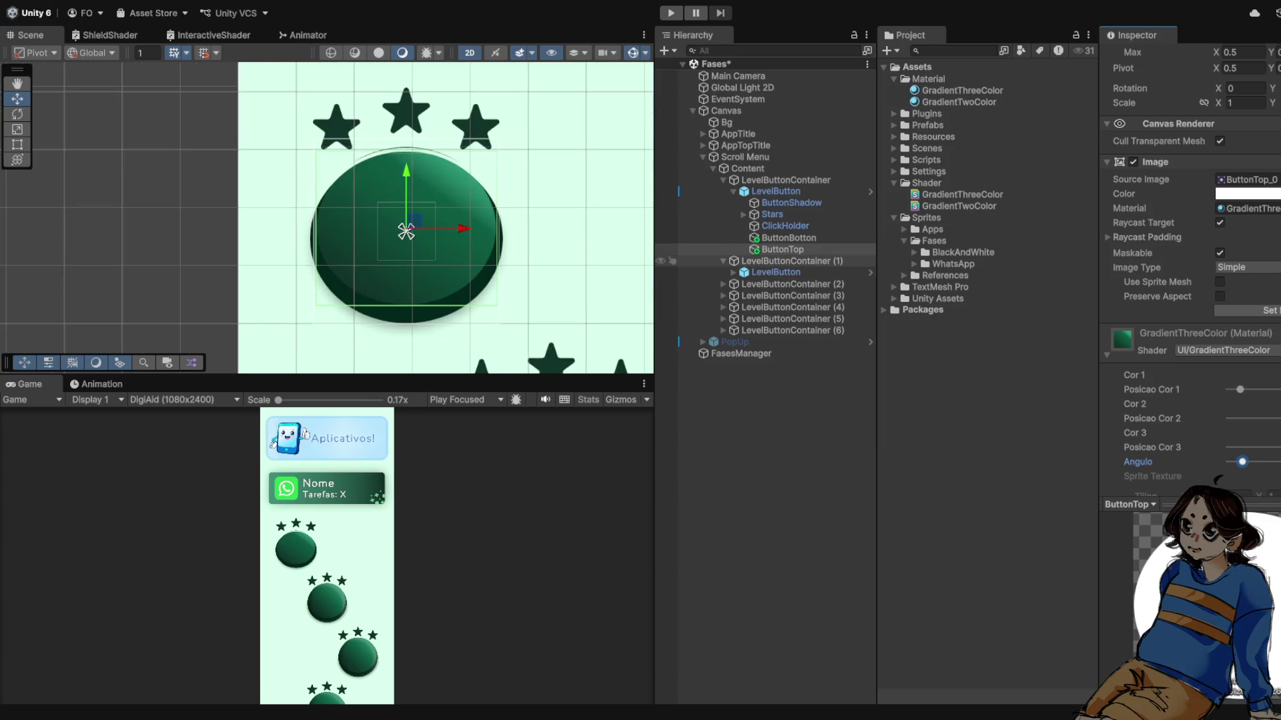
# - Move ButtonShadow lower beneath the button and undo an accidental sideways shift so it stays at Pos X 0
pyautogui.click(792, 202)
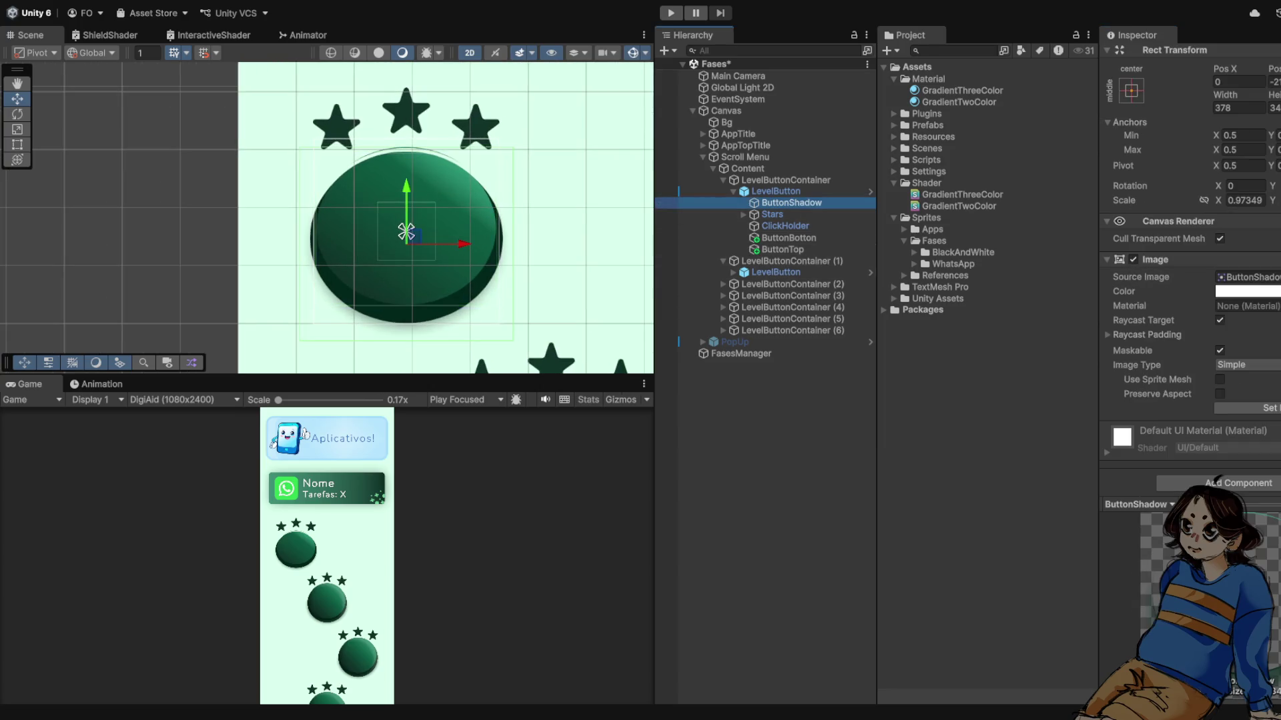
pyautogui.moveTo(1271, 69); pyautogui.dragTo(1262, 68)
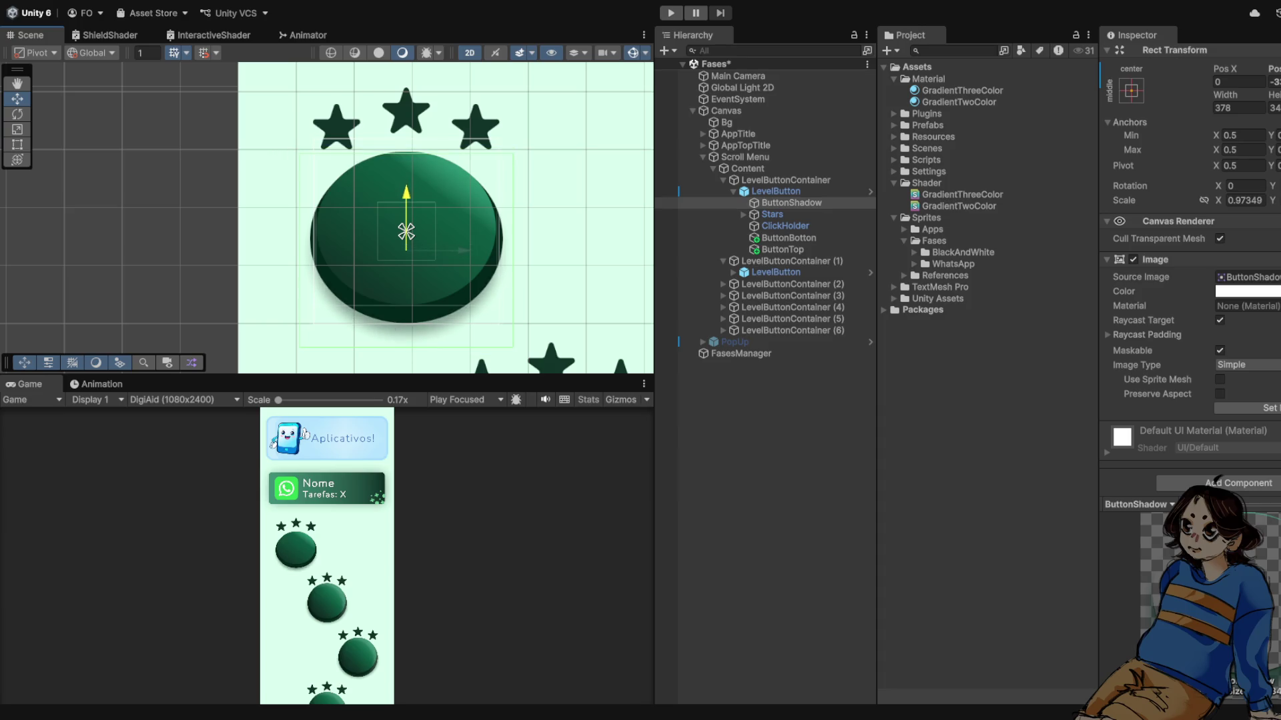
pyautogui.scroll(5, 407, 349)
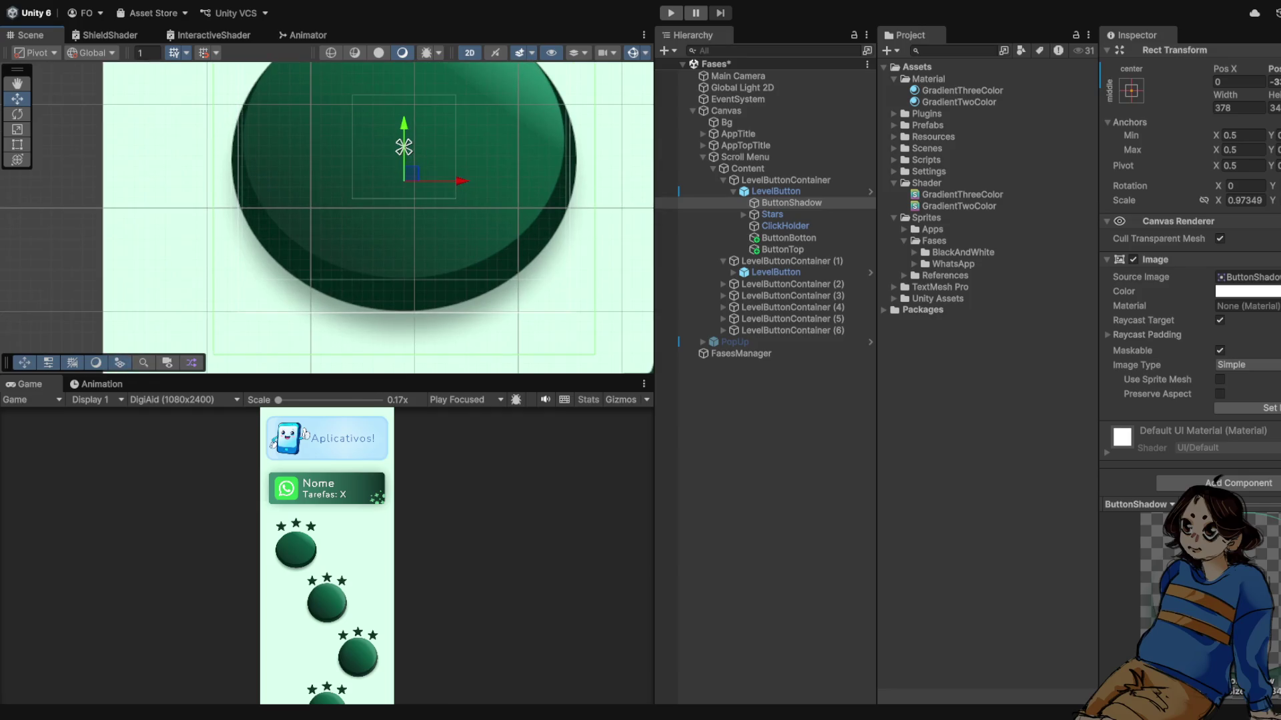
pyautogui.scroll(-4, 402, 304)
pyautogui.moveTo(459, 252)
pyautogui.mouseDown()
pyautogui.moveTo(346, 253)
pyautogui.moveTo(620, 252)
pyautogui.mouseUp()
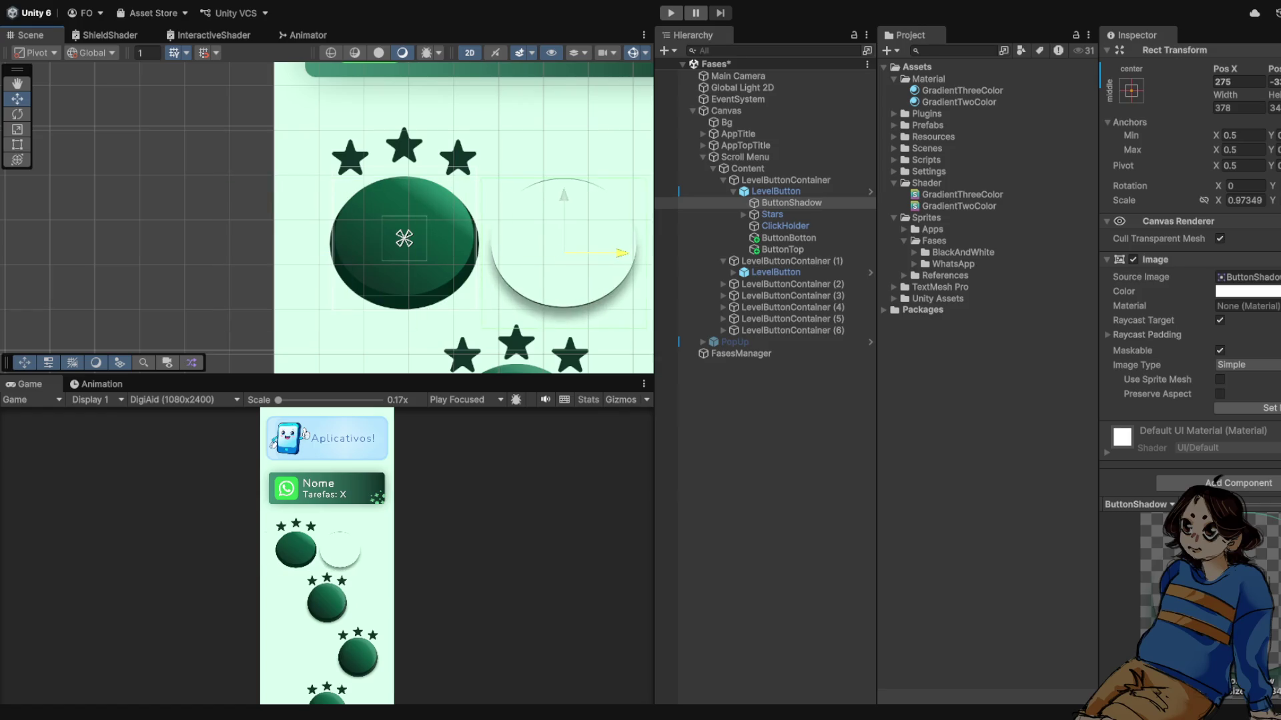
pyautogui.hotkey('ctrl', 'z')
pyautogui.scroll(-3, 482, 241)
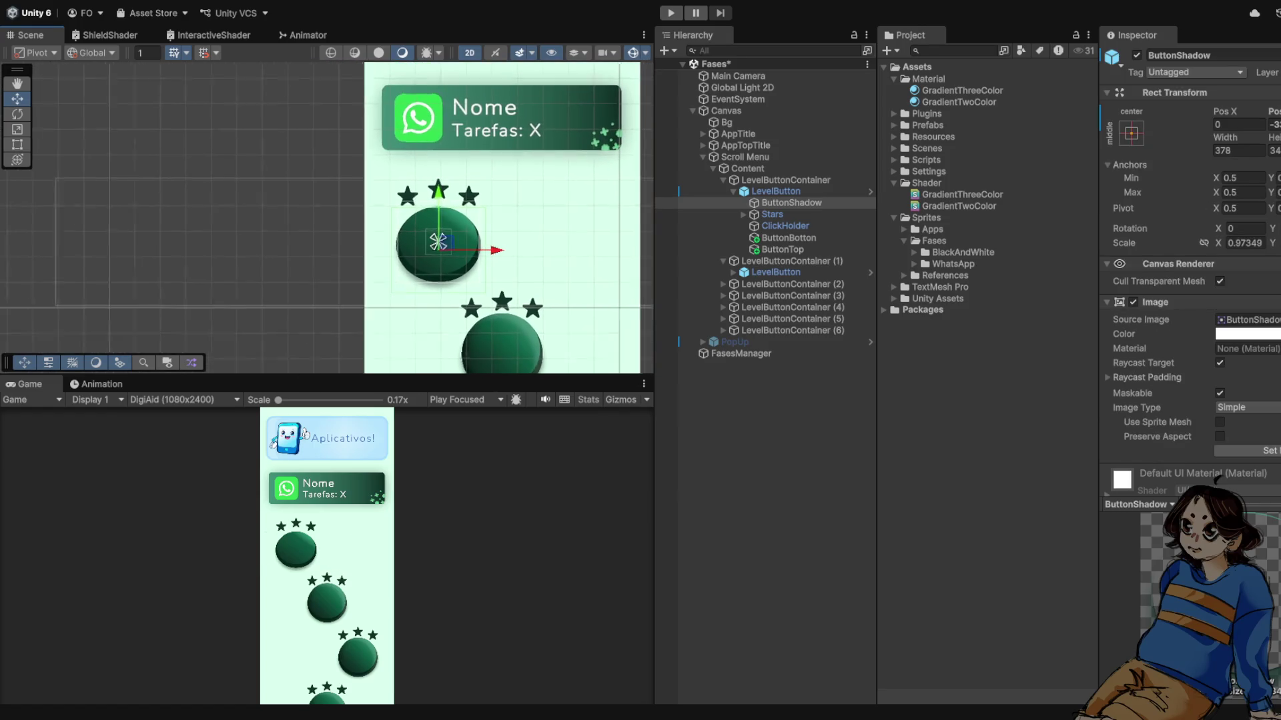
# - Deselect the shadow, zoom out over the menu, and collapse the first LevelButtonContainer in the Hierarchy
pyautogui.click(767, 414)
pyautogui.scroll(-3, 461, 222)
pyautogui.scroll(-2, 459, 214)
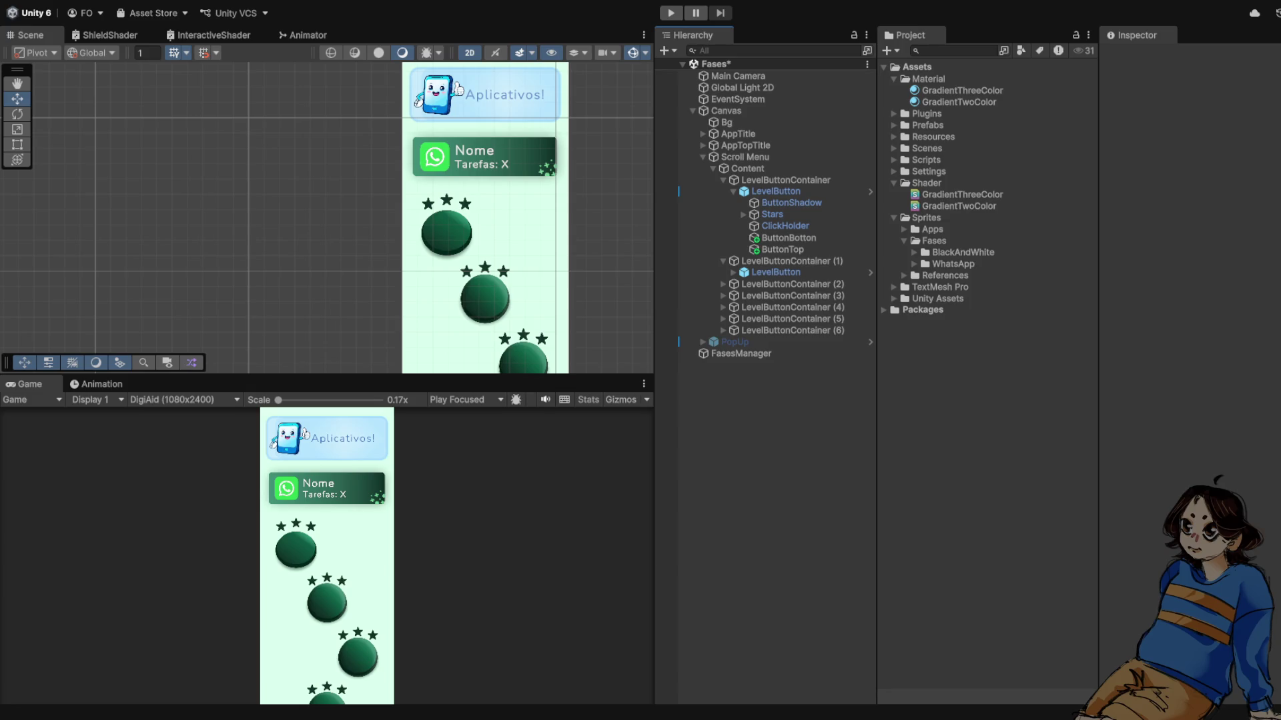
pyautogui.scroll(-2, 553, 311)
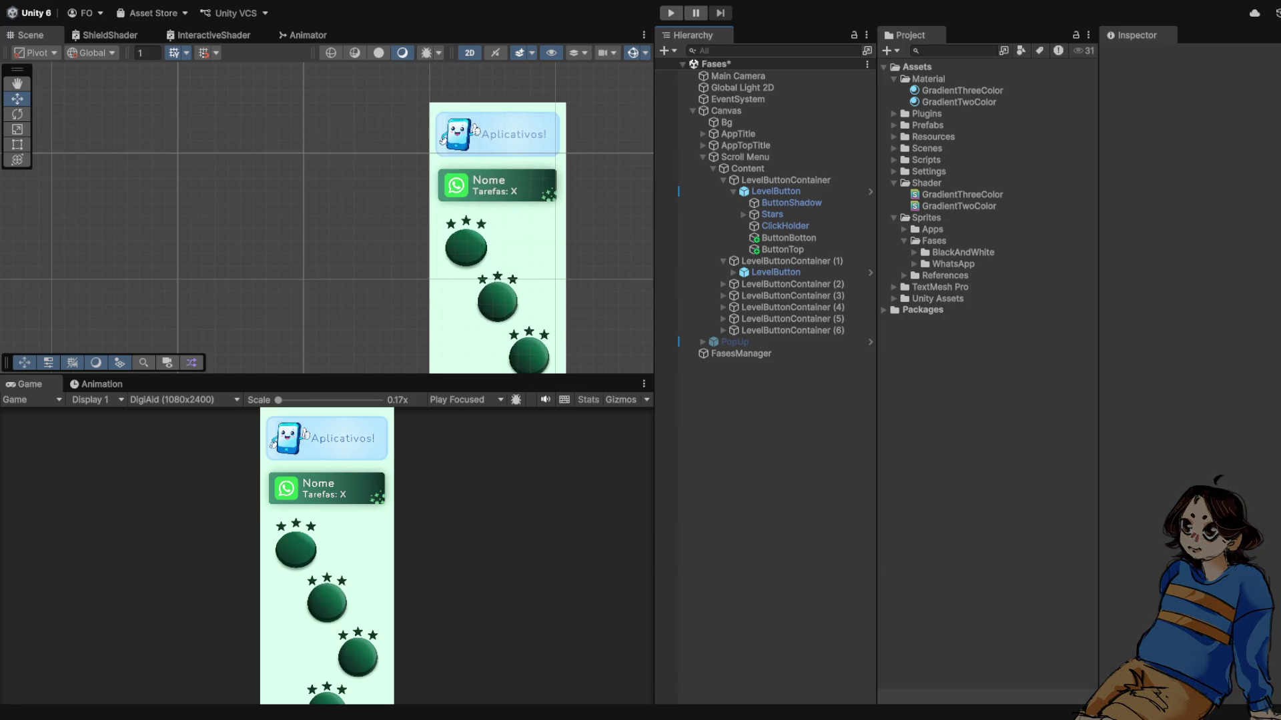
pyautogui.scroll(3, 508, 160)
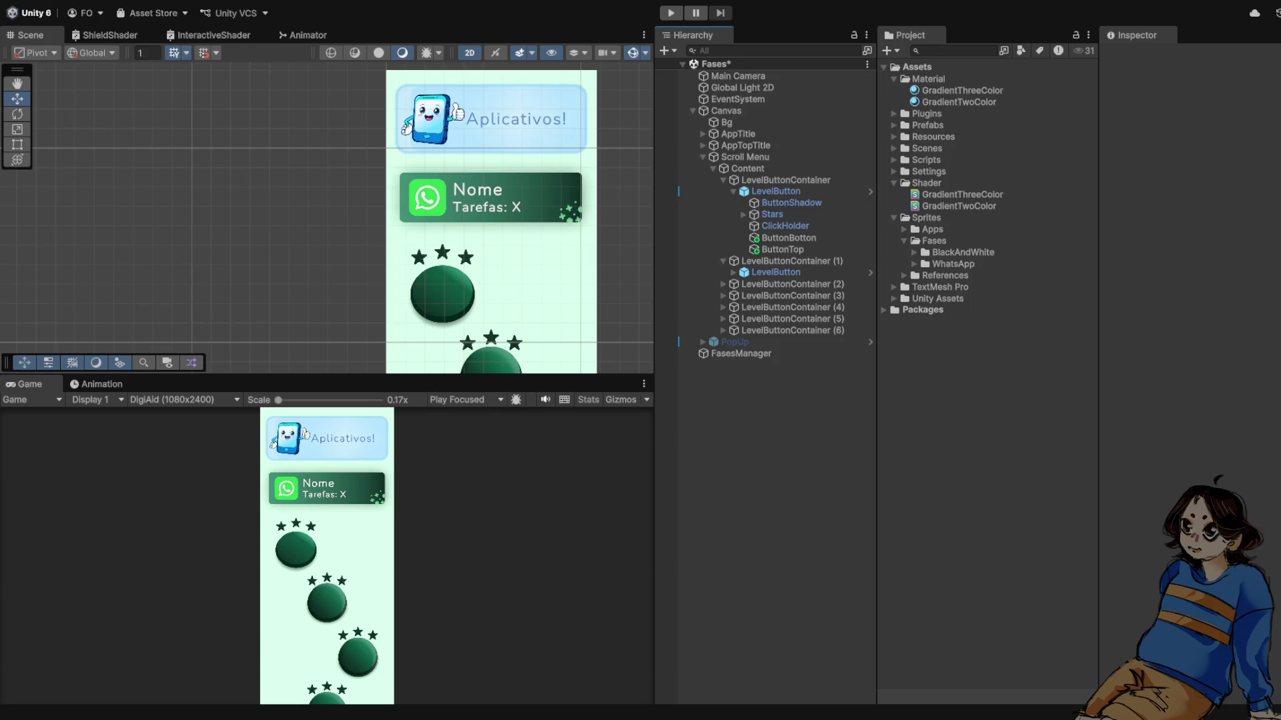
pyautogui.scroll(-3, 511, 152)
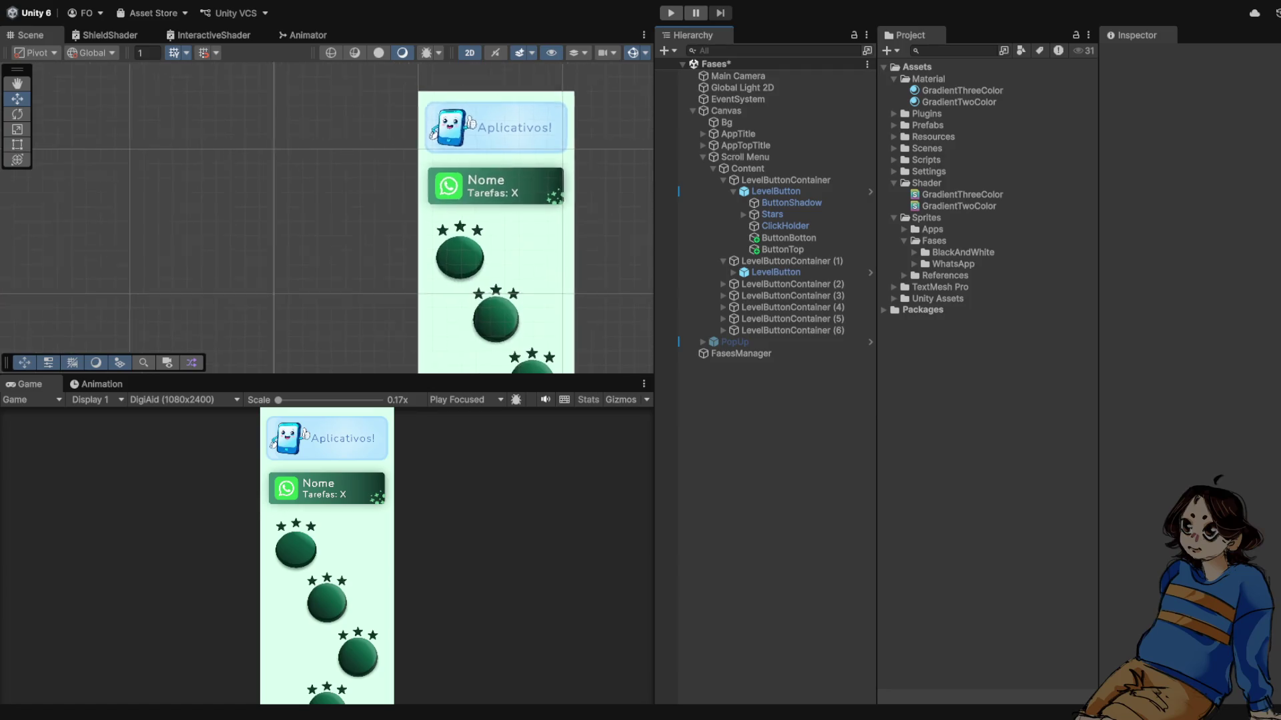
pyautogui.click(723, 180)
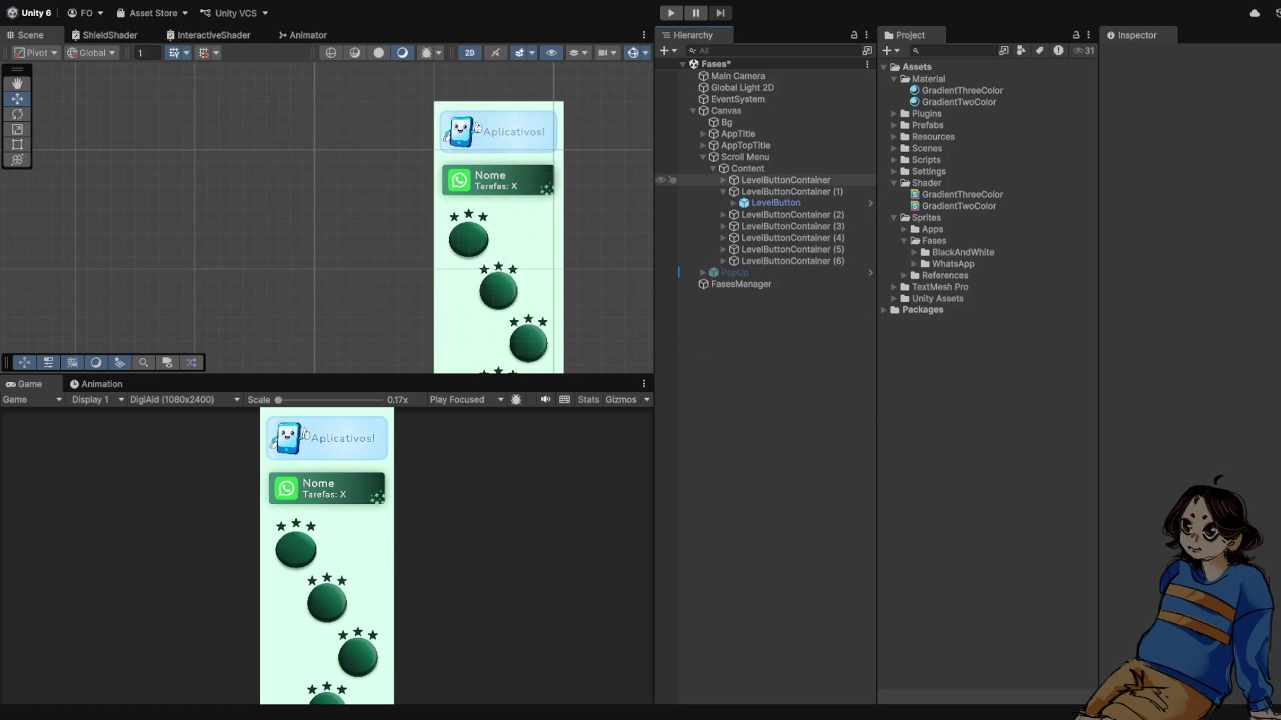
# - Expand the first LevelButton in the Hierarchy and select its ButtonTop piece
pyautogui.click(723, 180)
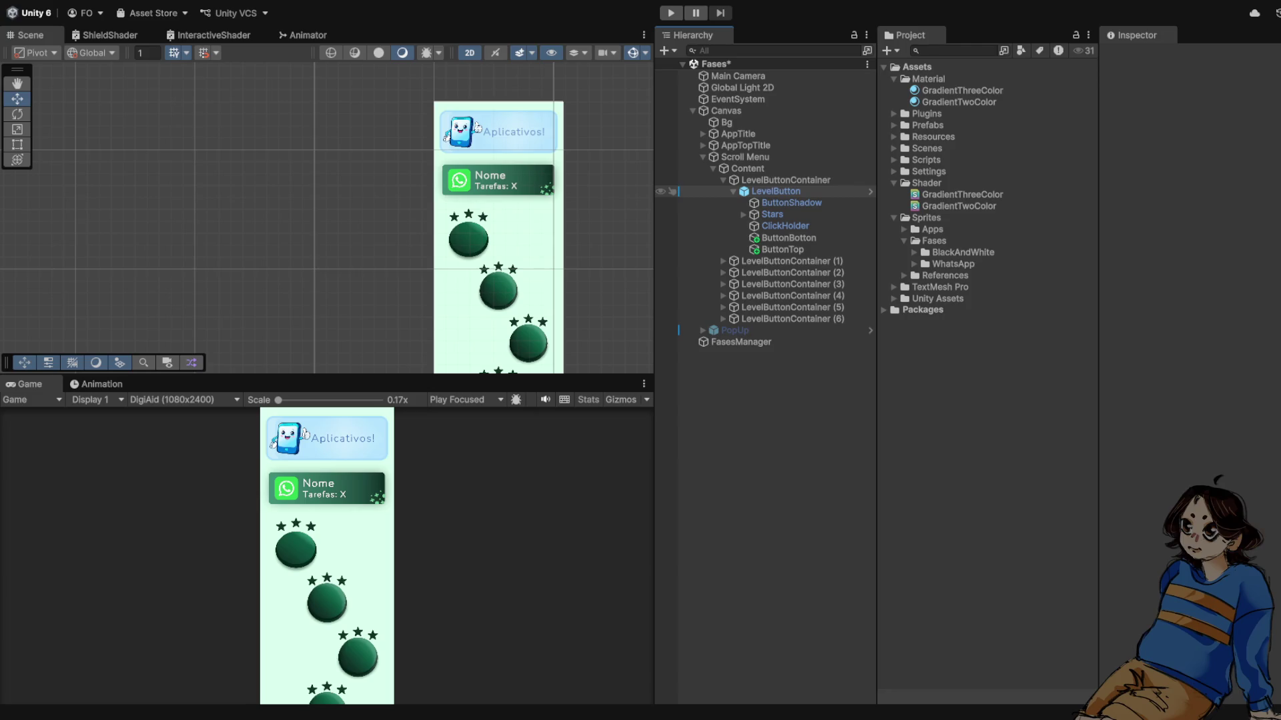
pyautogui.click(773, 192)
pyautogui.press('Left')
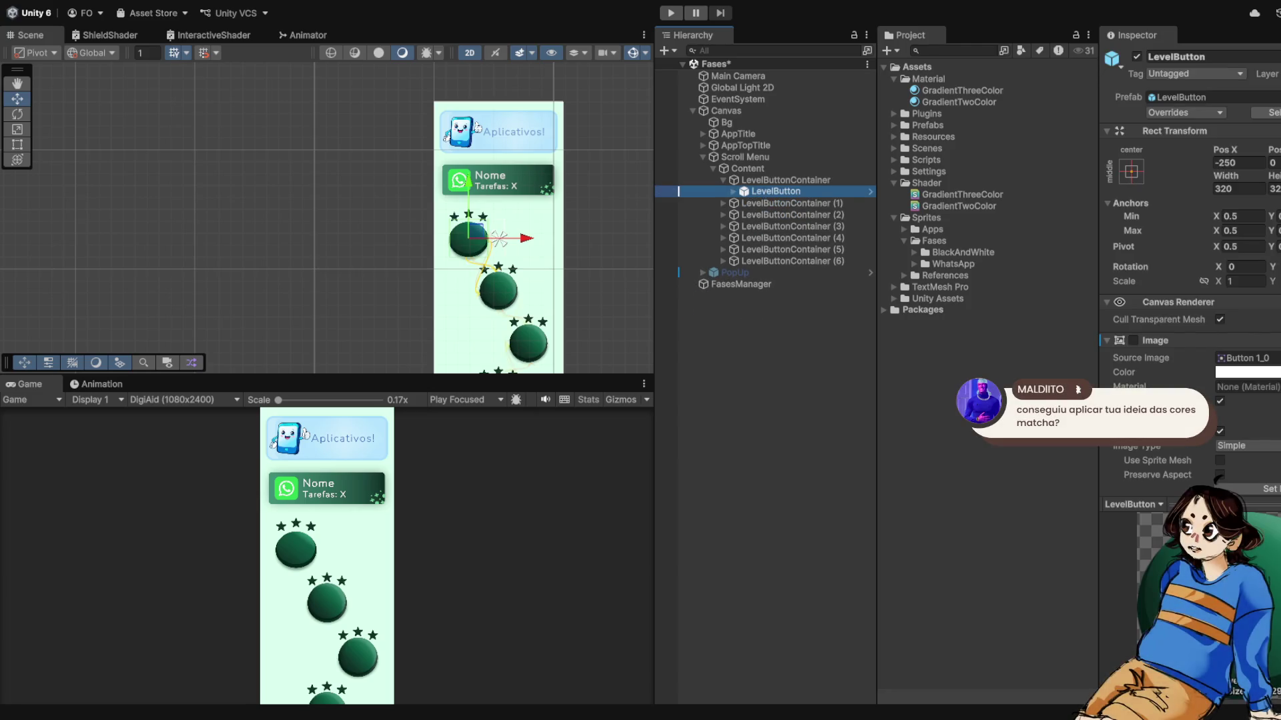
pyautogui.scroll(3, 381, 258)
pyautogui.scroll(2, 467, 219)
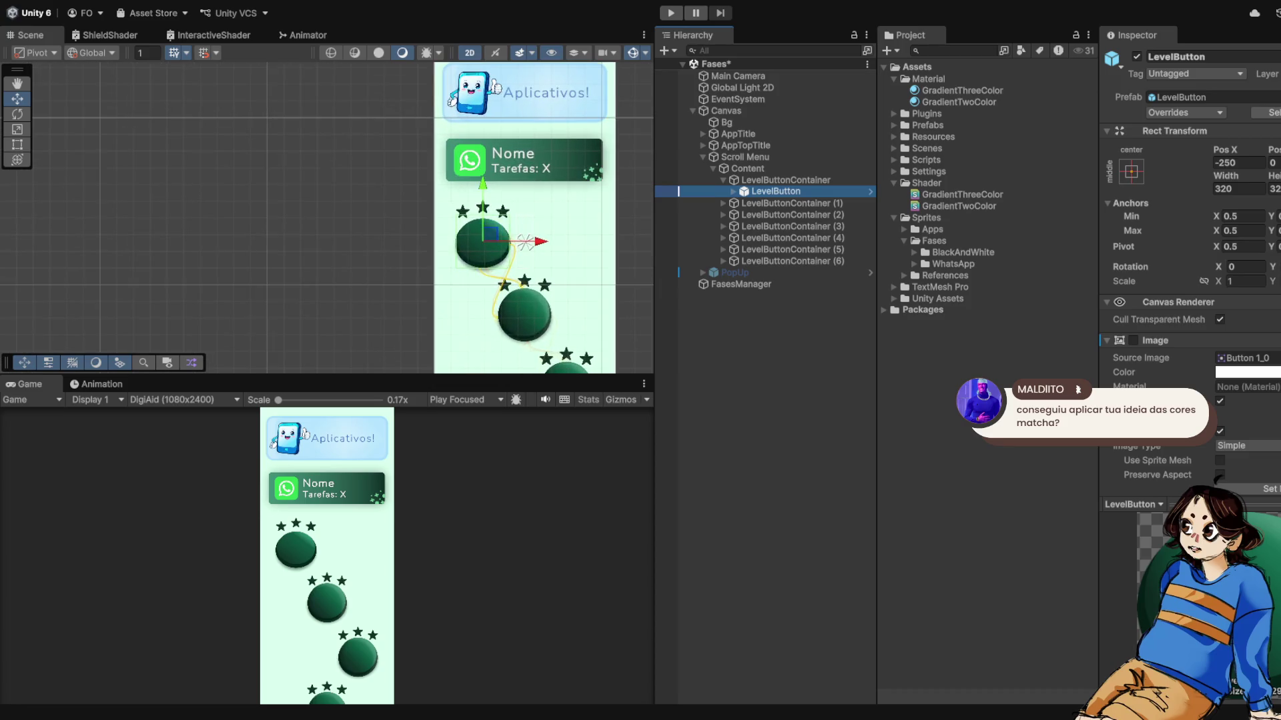
pyautogui.press('Right')
pyautogui.click(789, 238)
pyautogui.press('Down')
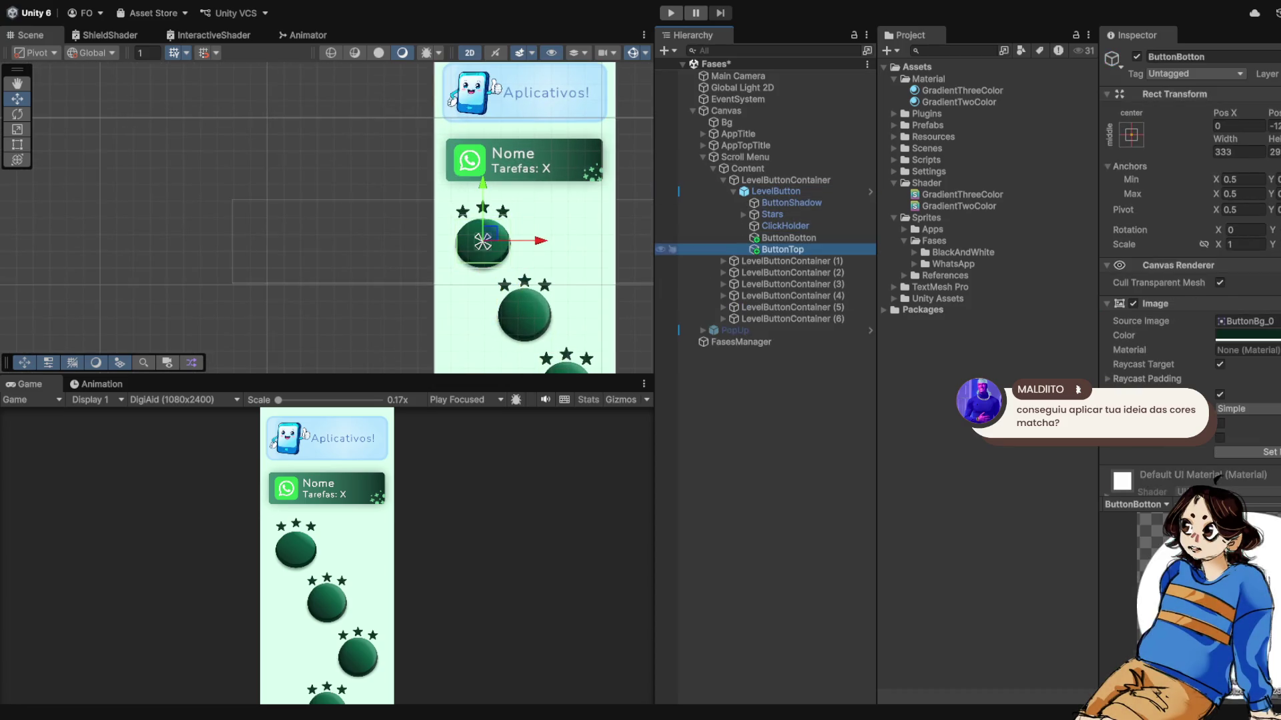
# - Drag ButtonTop aside in the Scene view to view it separately, then undo the move
pyautogui.scroll(2, 525, 241)
pyautogui.scroll(2, 600, 367)
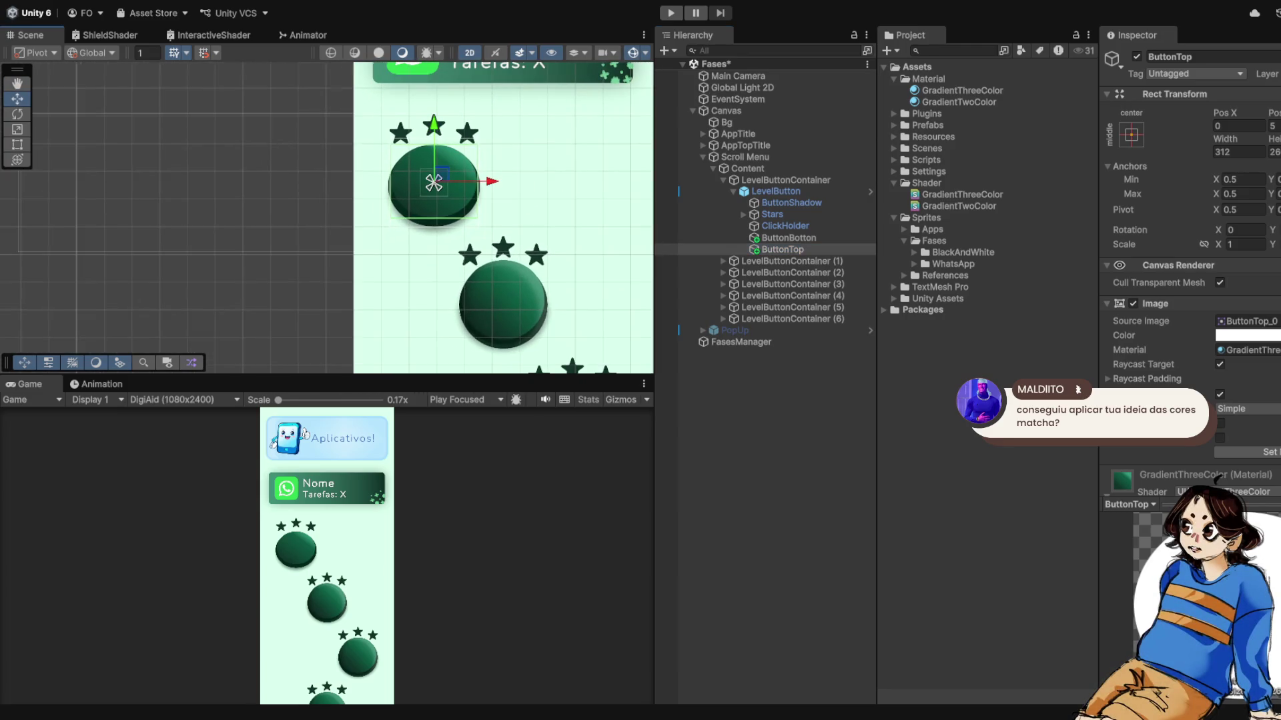
pyautogui.moveTo(442, 176)
pyautogui.mouseDown()
pyautogui.moveTo(601, 200)
pyautogui.moveTo(603, 242)
pyautogui.moveTo(589, 289)
pyautogui.moveTo(425, 293)
pyautogui.mouseUp()
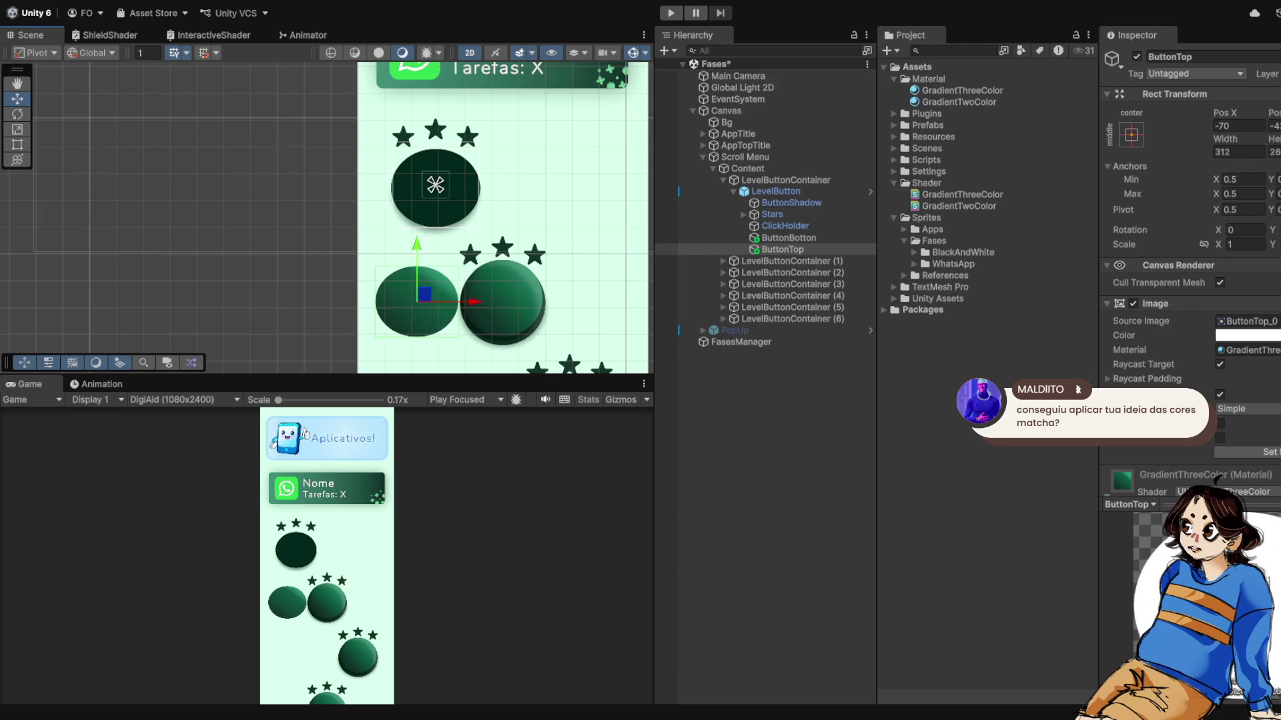
pyautogui.hotkey('ctrl', 'z')
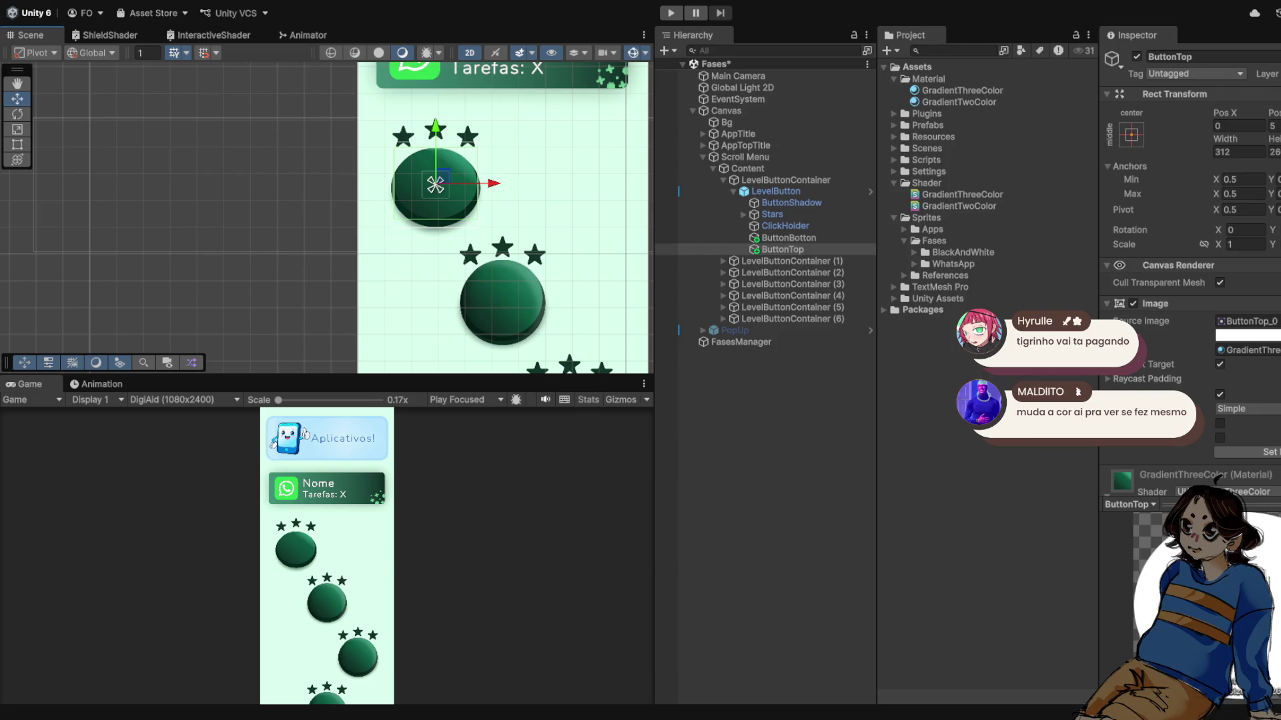
# - Show ButtonTop's GradientThreeColor material in the Inspector, briefly checking the second level button
pyautogui.click(782, 248)
pyautogui.scroll(-3, 1187, 267)
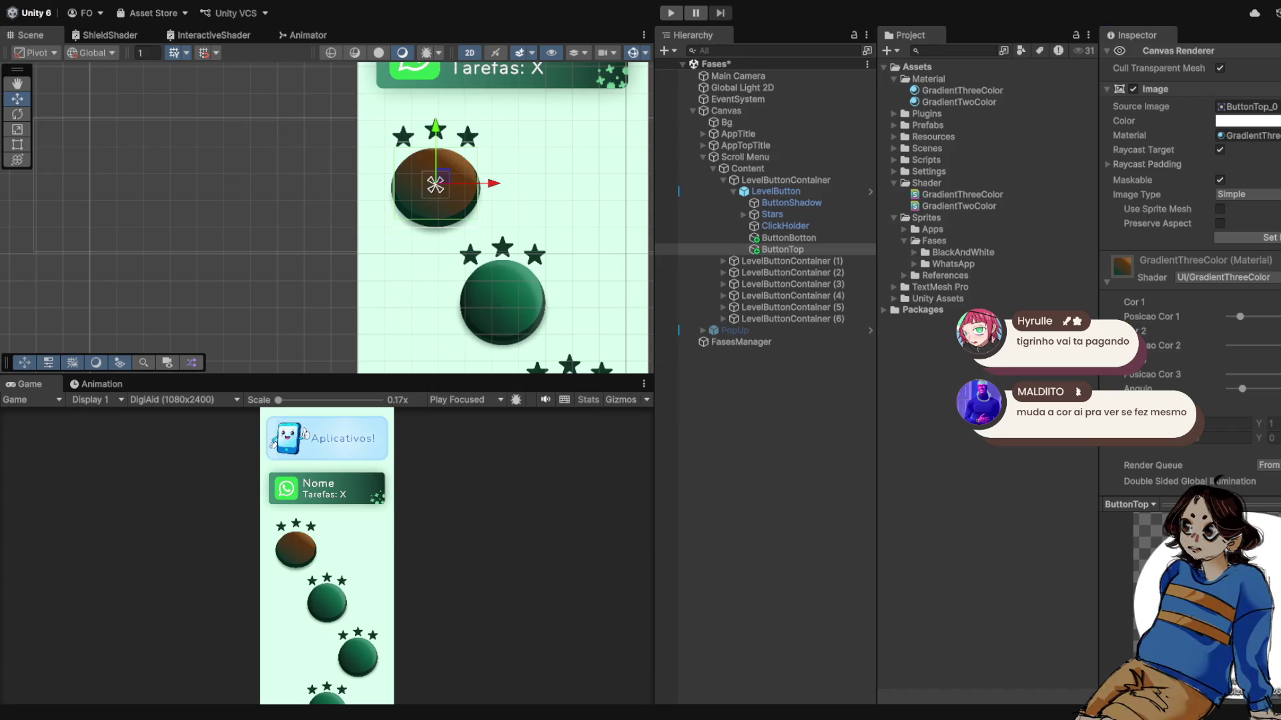
pyautogui.click(502, 303)
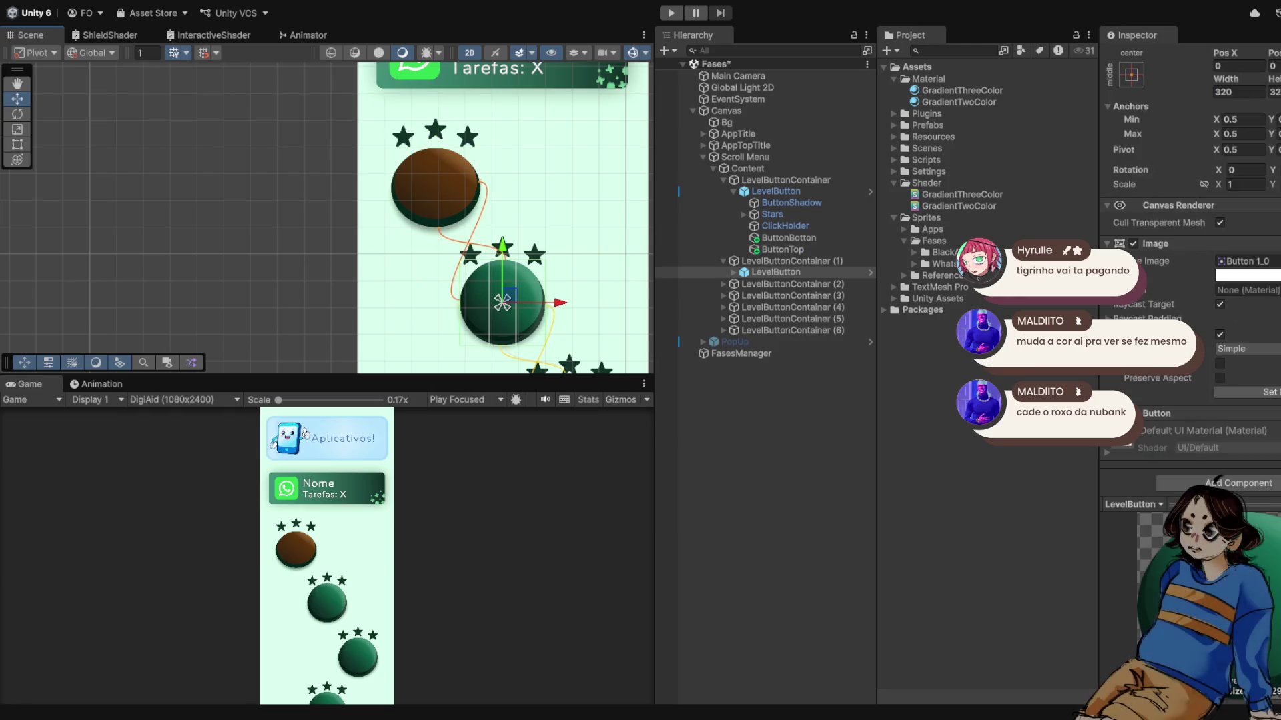
pyautogui.click(435, 184)
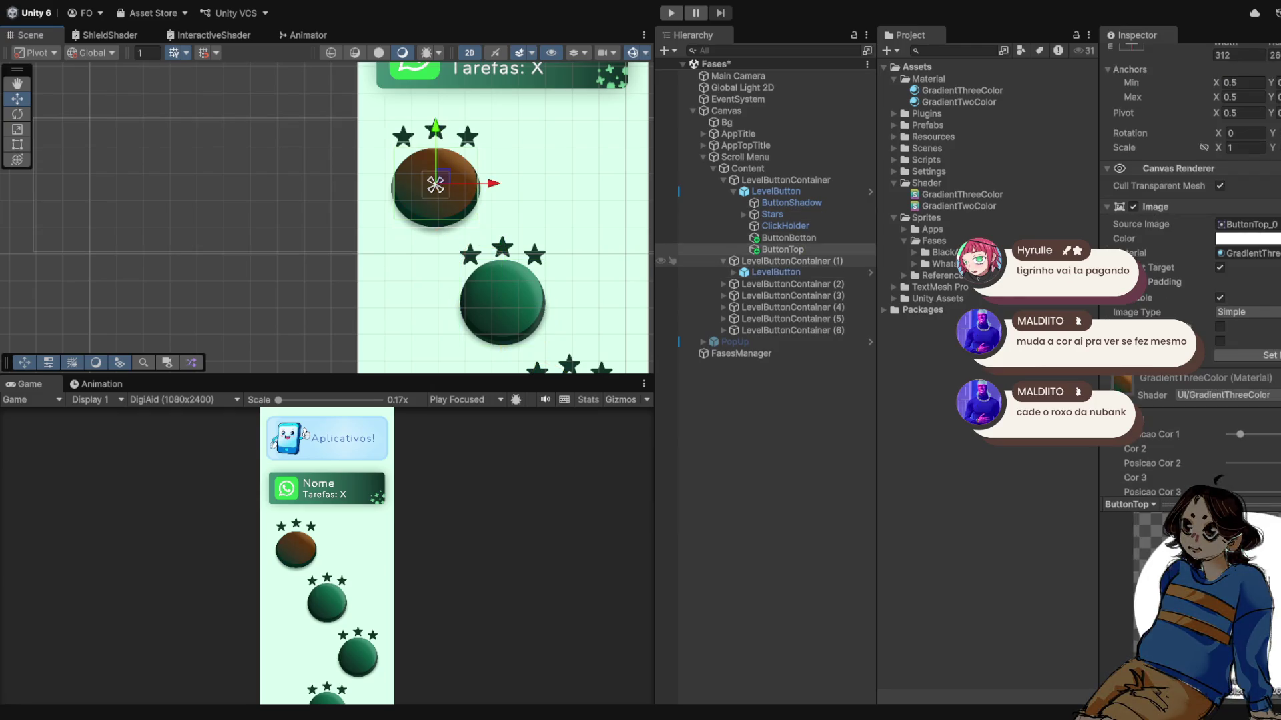
pyautogui.click(783, 249)
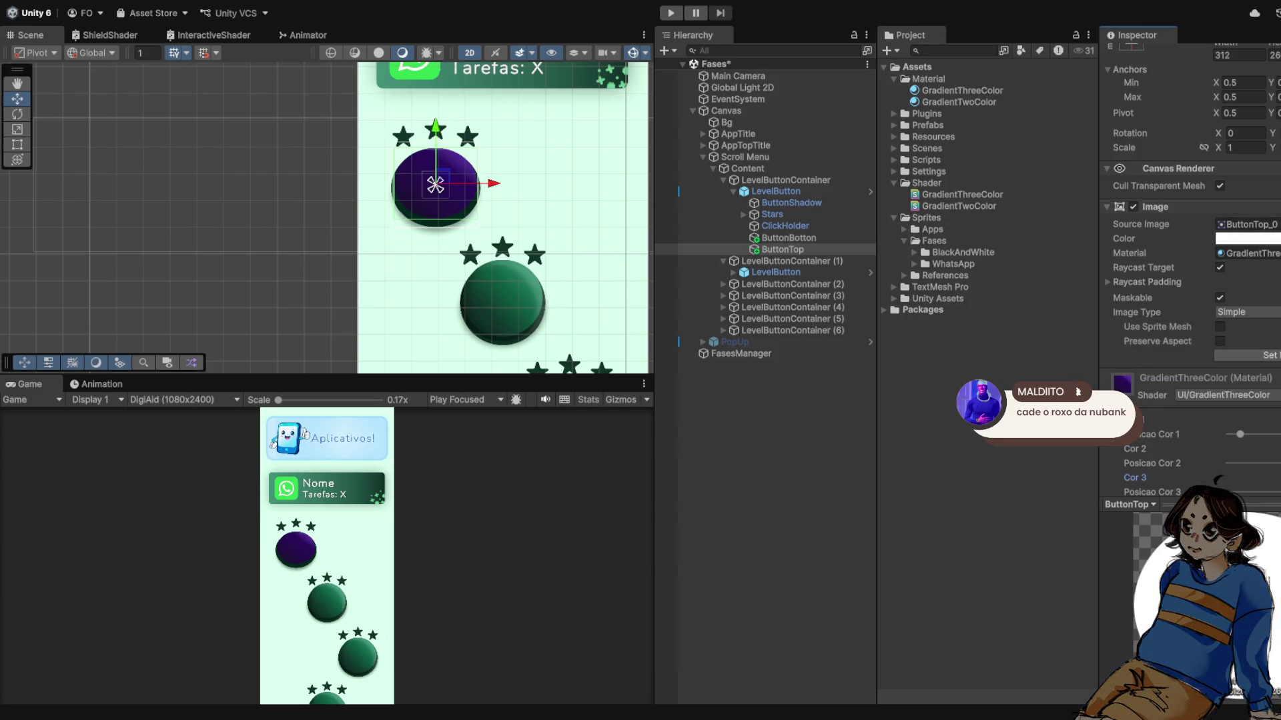
pyautogui.scroll(-4, 467, 209)
pyautogui.scroll(1, 327, 219)
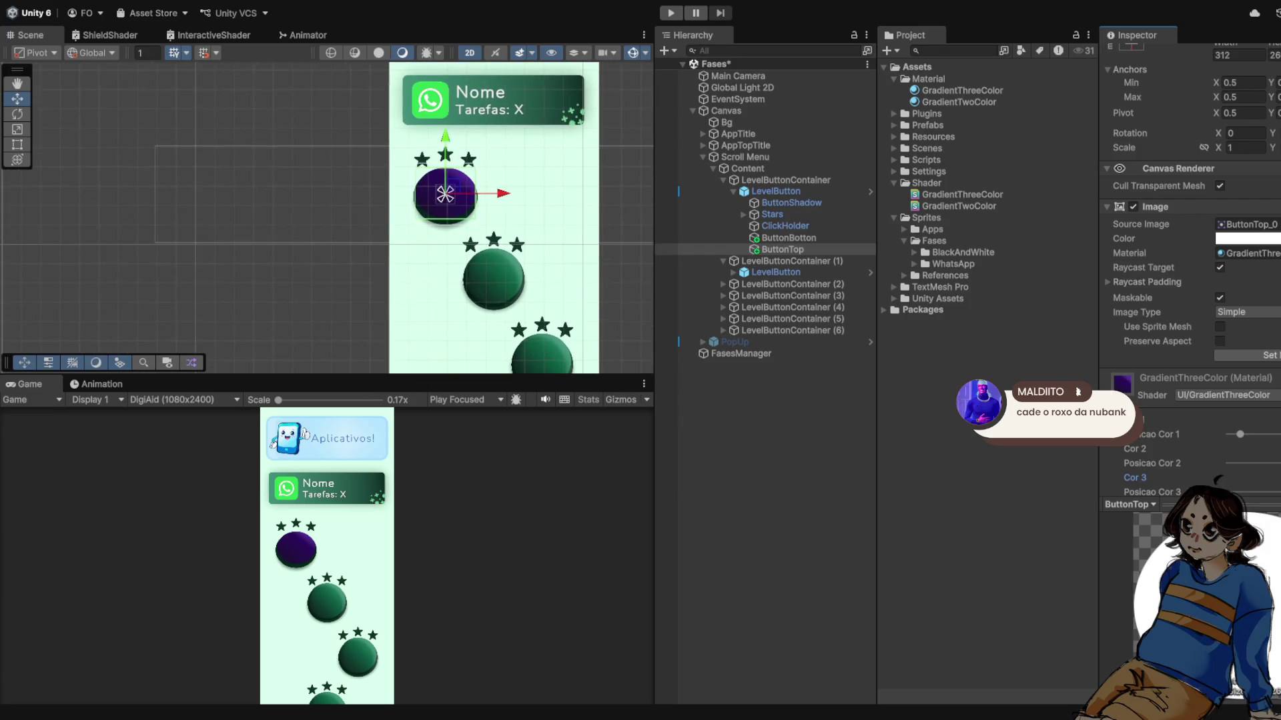
# - Deselect everything to view the purple top sphere's true colour, then reselect it
pyautogui.click(200, 220)
pyautogui.scroll(1, 432, 201)
pyautogui.click(388, 215)
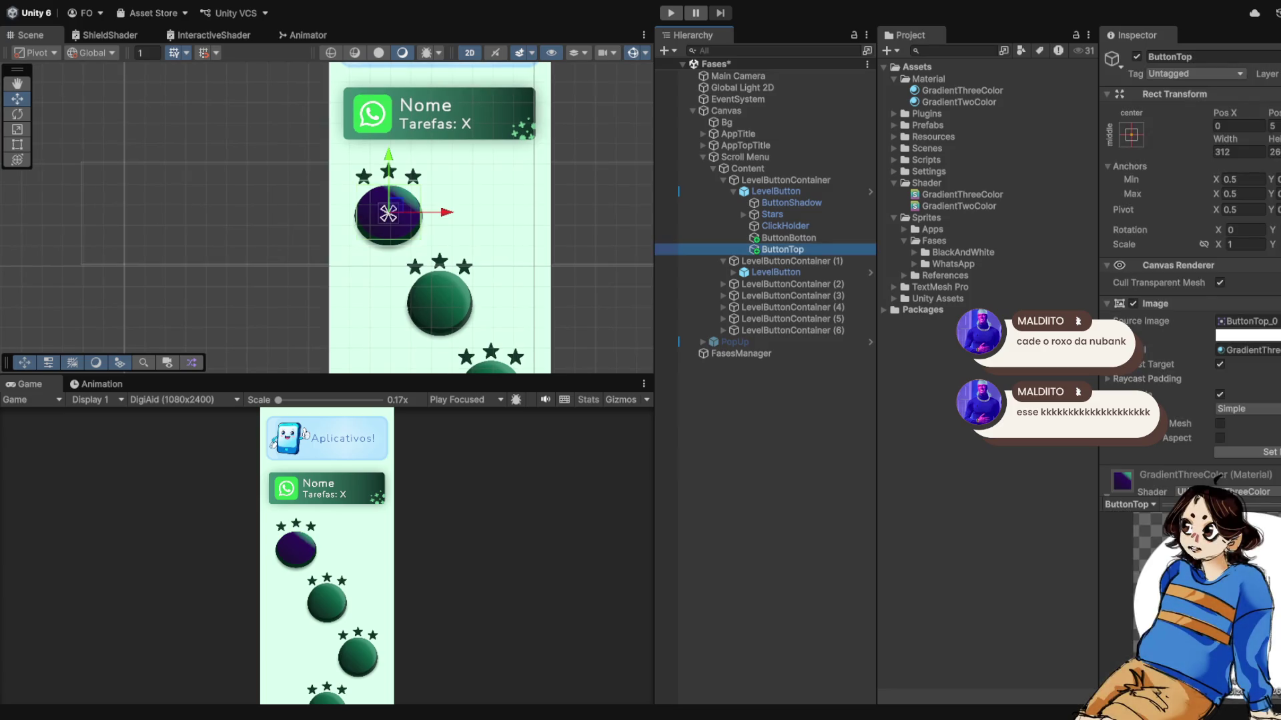
pyautogui.scroll(1, 384, 214)
pyautogui.scroll(2, 381, 212)
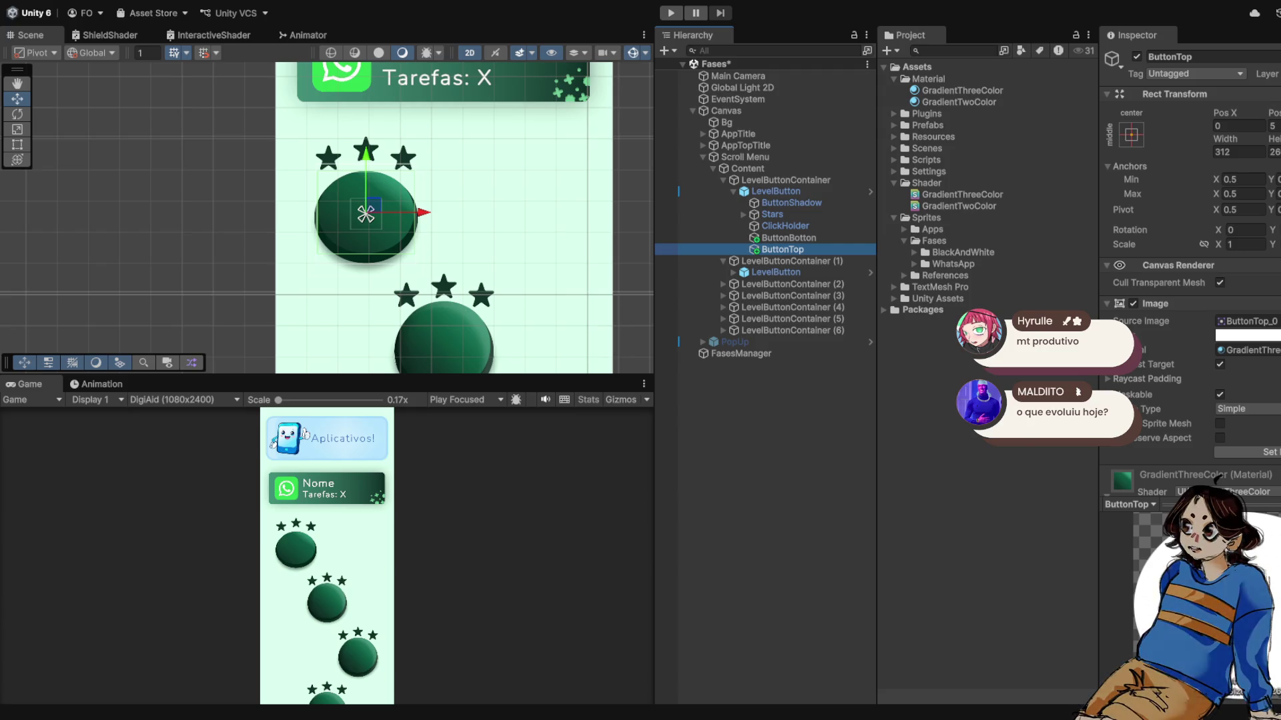
# - Scroll down and back up to review the green gradient settings before saving
pyautogui.scroll(-5, 430, 223)
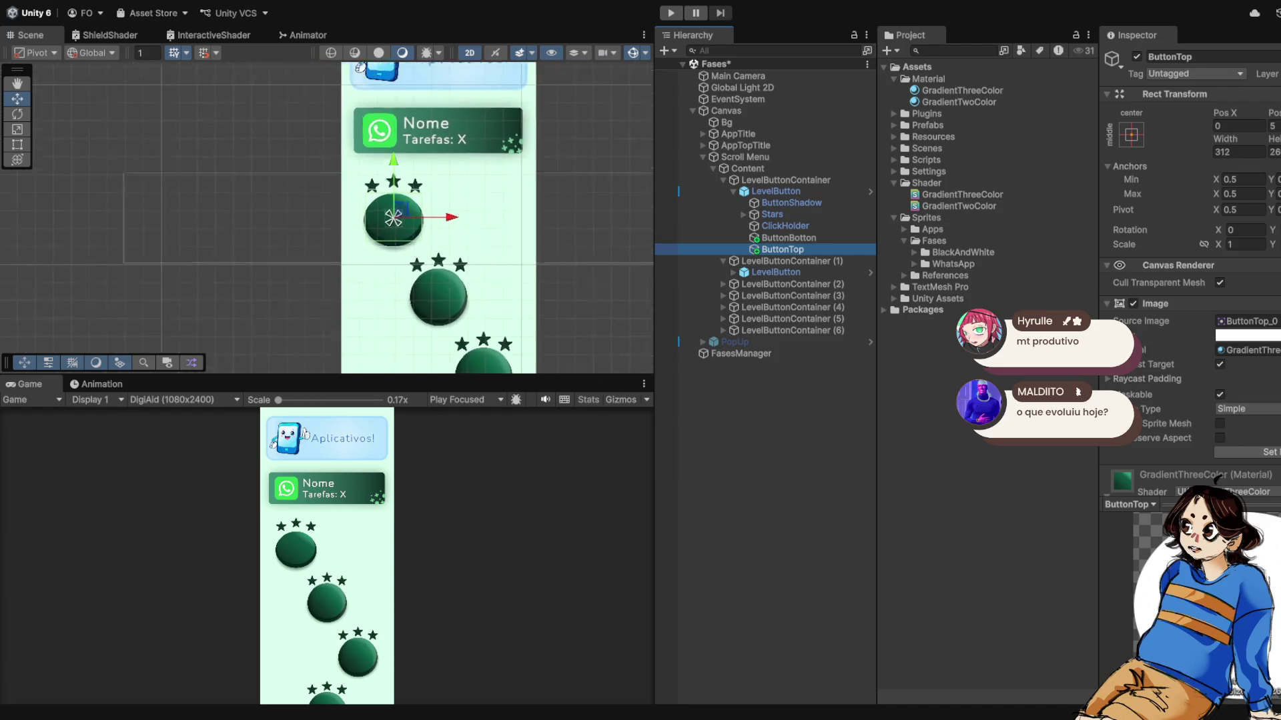
pyautogui.scroll(1, 430, 224)
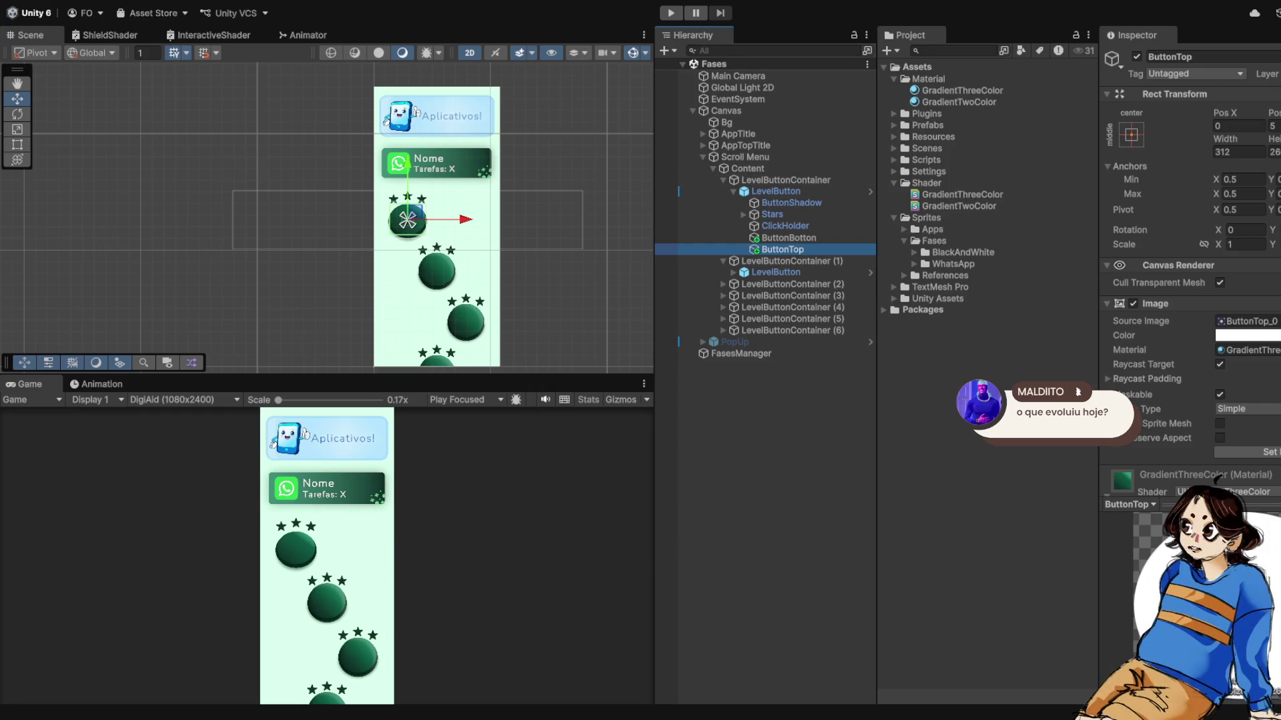
# - Collapse the Shader and Sprites folders and browse the Managers scripts in the Scripts folder
pyautogui.click(894, 183)
pyautogui.click(894, 194)
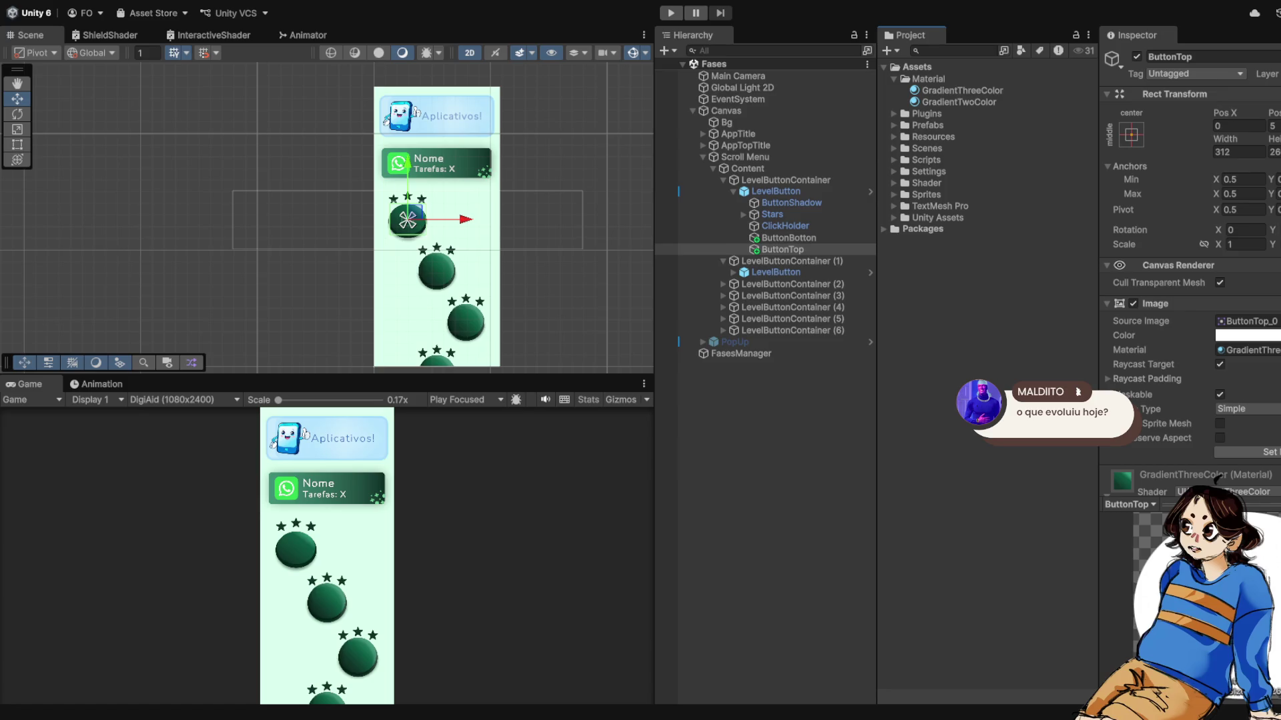
pyautogui.click(893, 160)
pyautogui.click(942, 182)
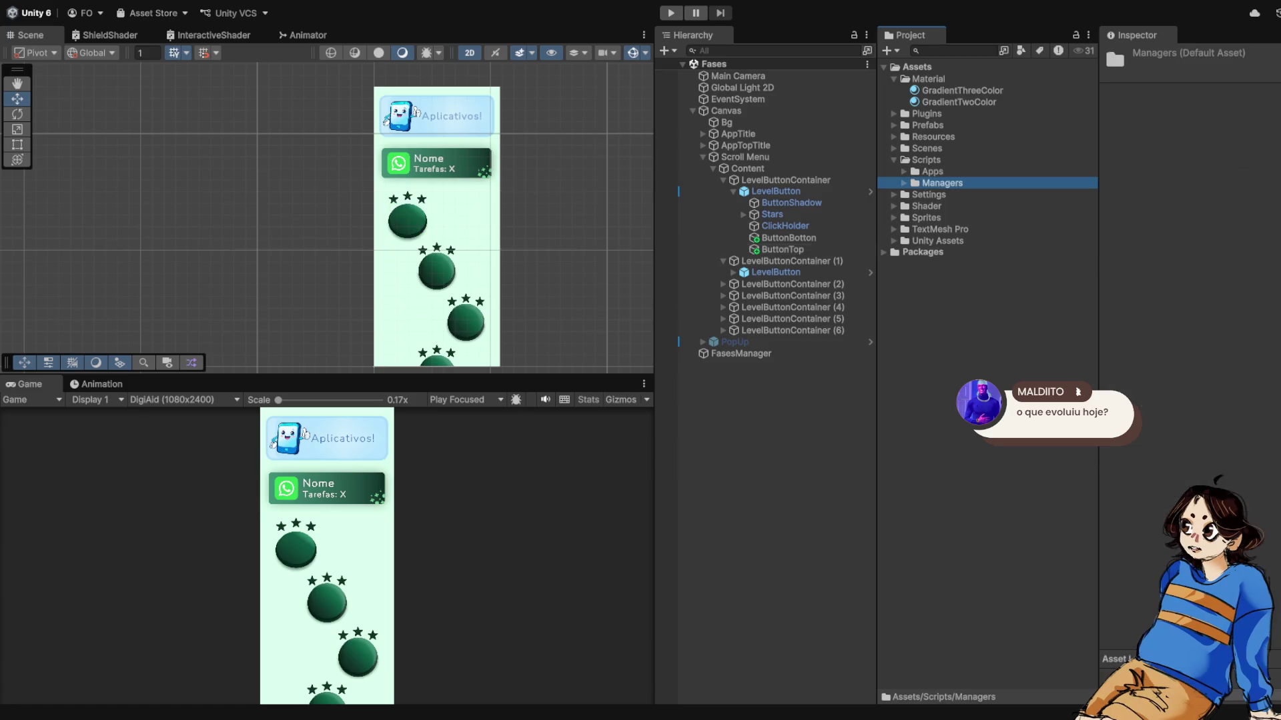
pyautogui.click(904, 183)
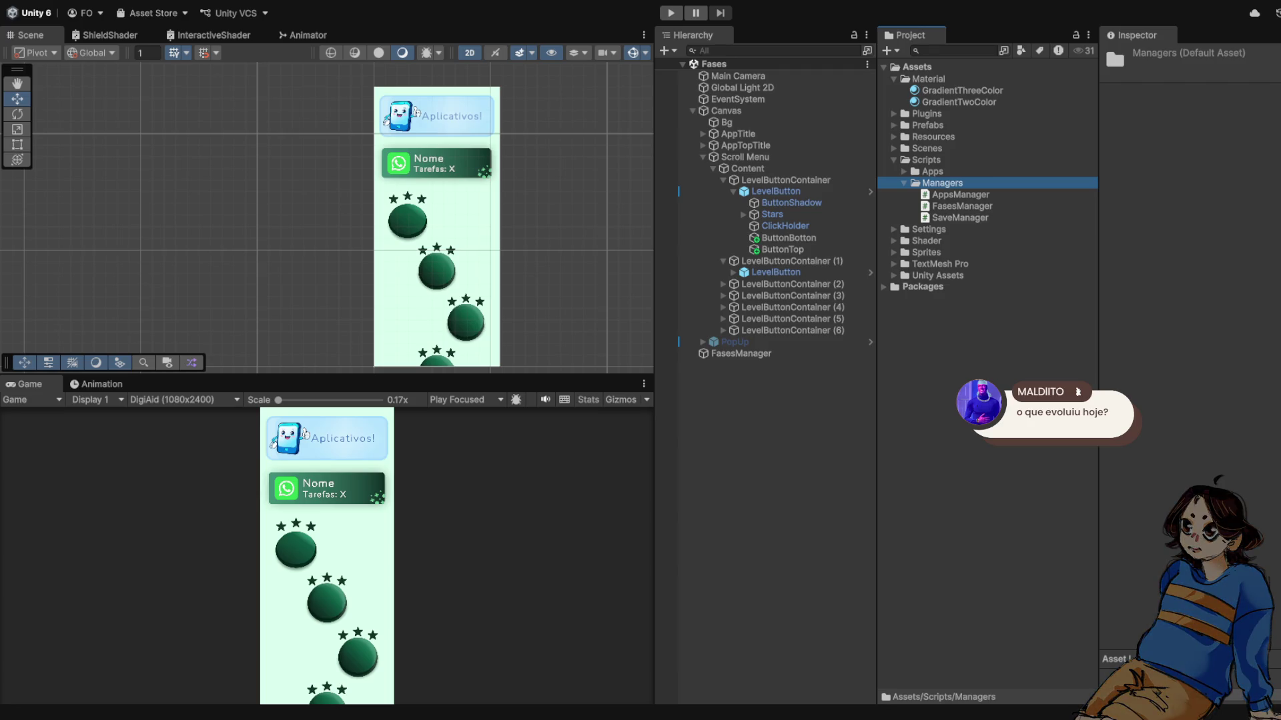
pyautogui.click(903, 183)
pyautogui.click(894, 160)
# - Open the Apps scene from the Assets/Scenes folder
pyautogui.click(894, 149)
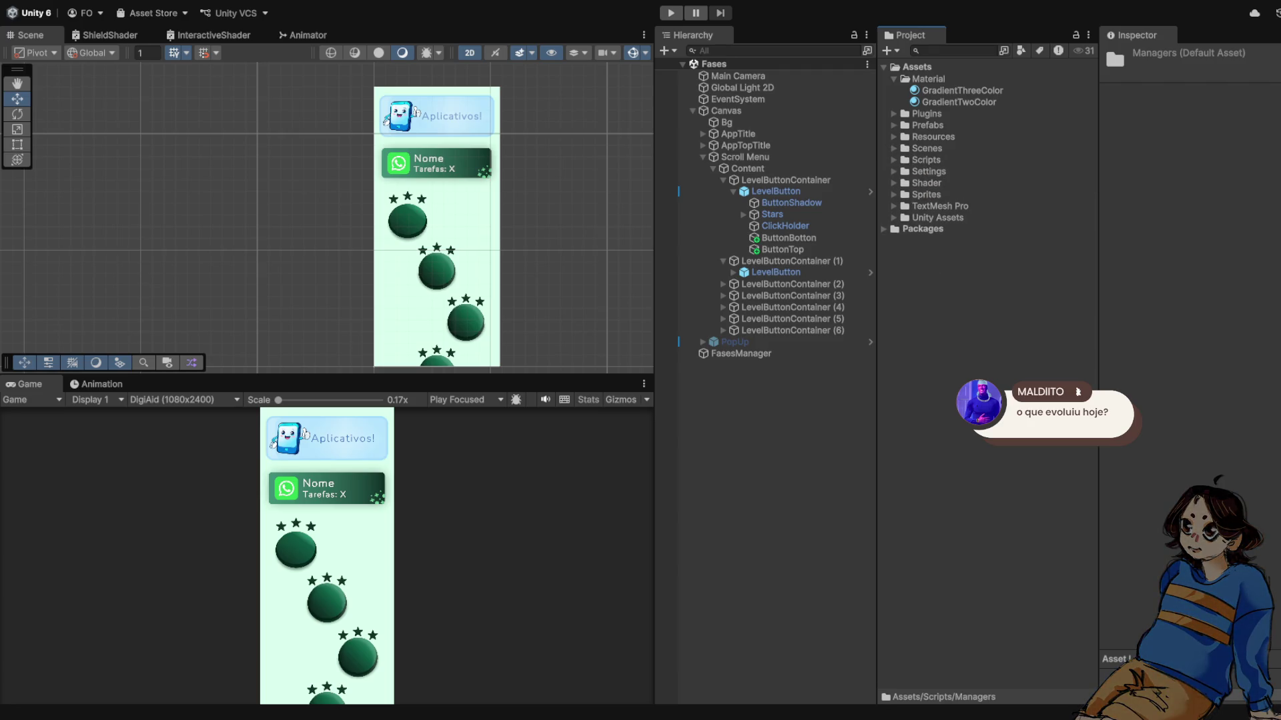
pyautogui.click(931, 160)
pyautogui.doubleClick(931, 160)
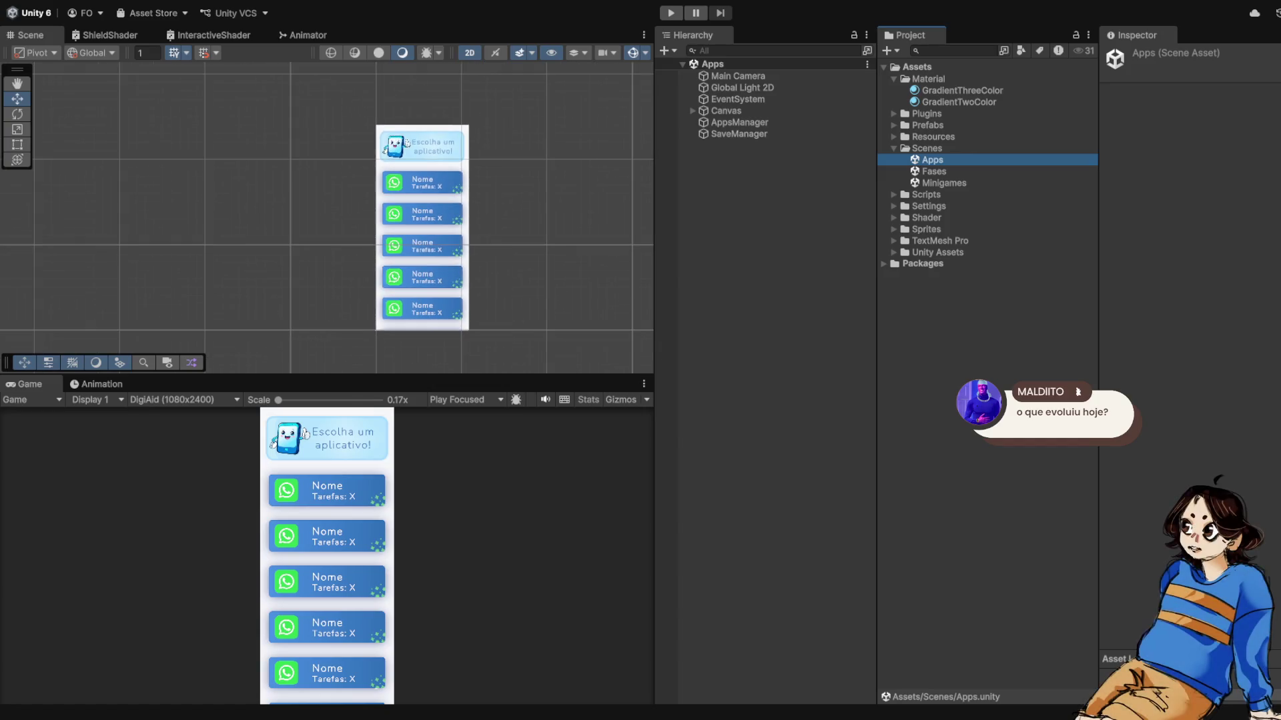
# - Run and stop the Apps menu in Play mode, then pick the Fases scene in Assets/Scenes
pyautogui.hotkey('ctrl', 'p')
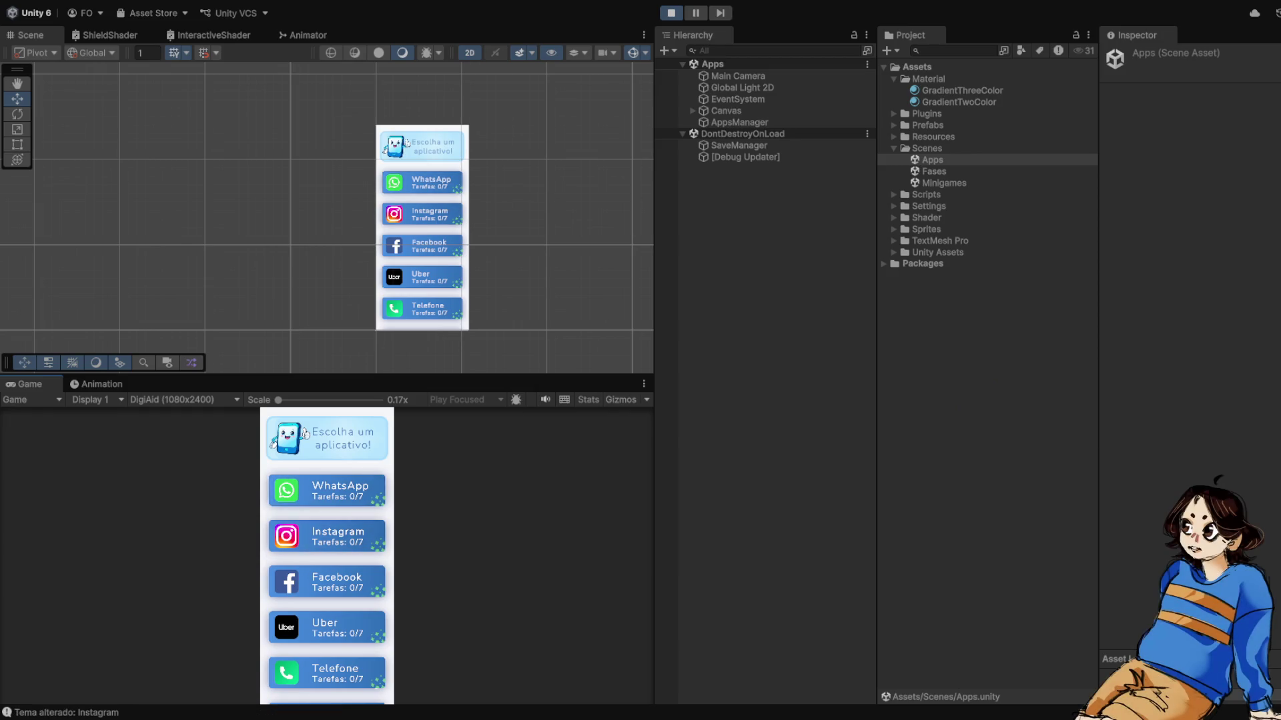
pyautogui.hotkey('ctrl', 'p')
pyautogui.click(933, 171)
pyautogui.scroll(3, 486, 300)
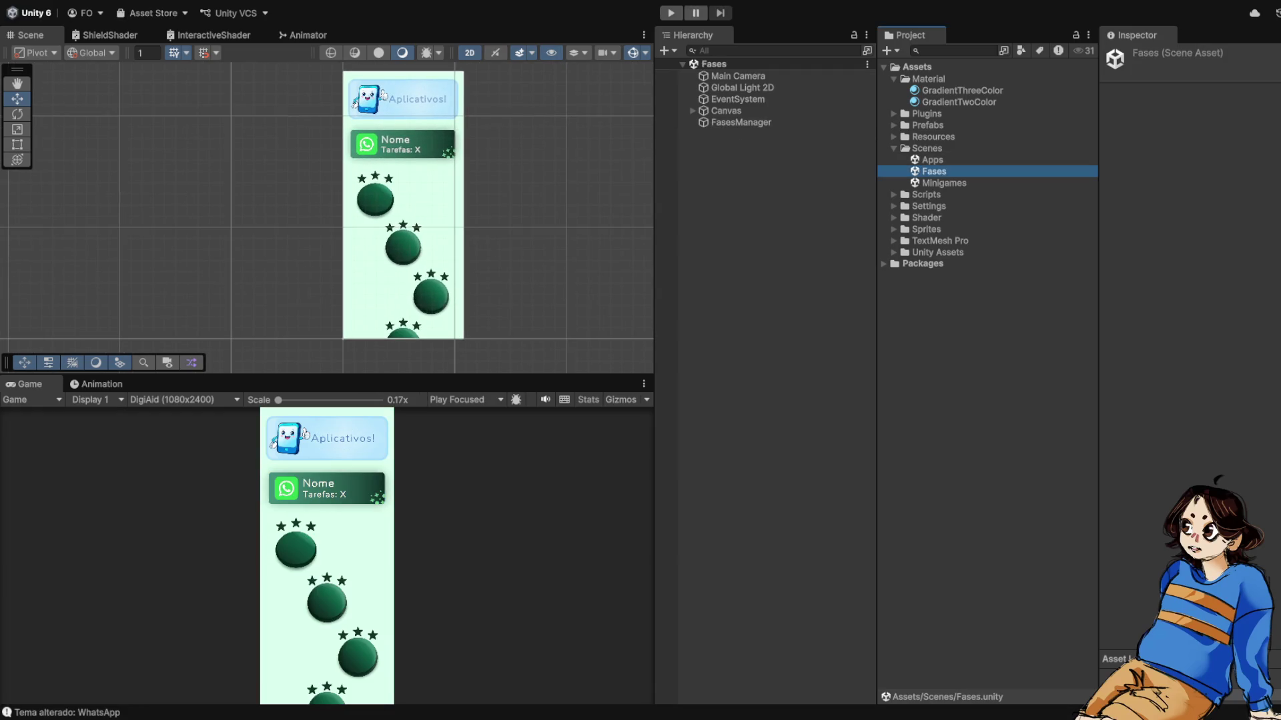
pyautogui.scroll(1, 527, 142)
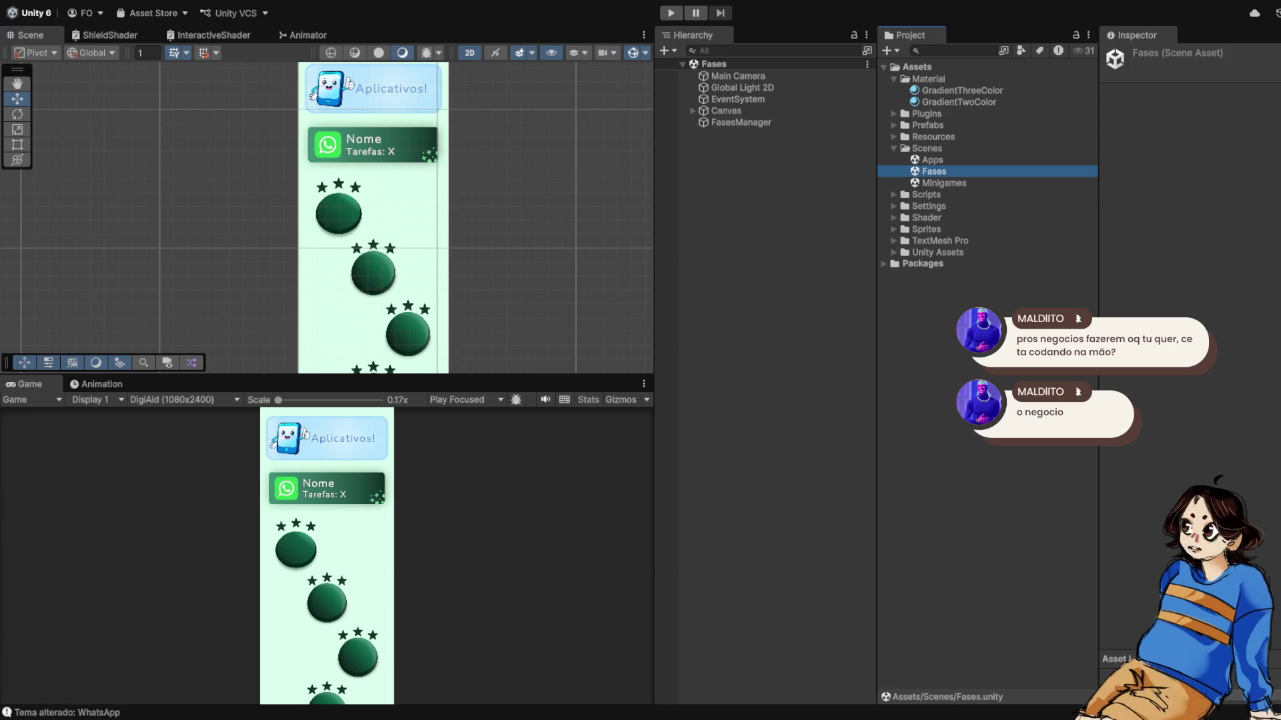
pyautogui.scroll(-1, 501, 281)
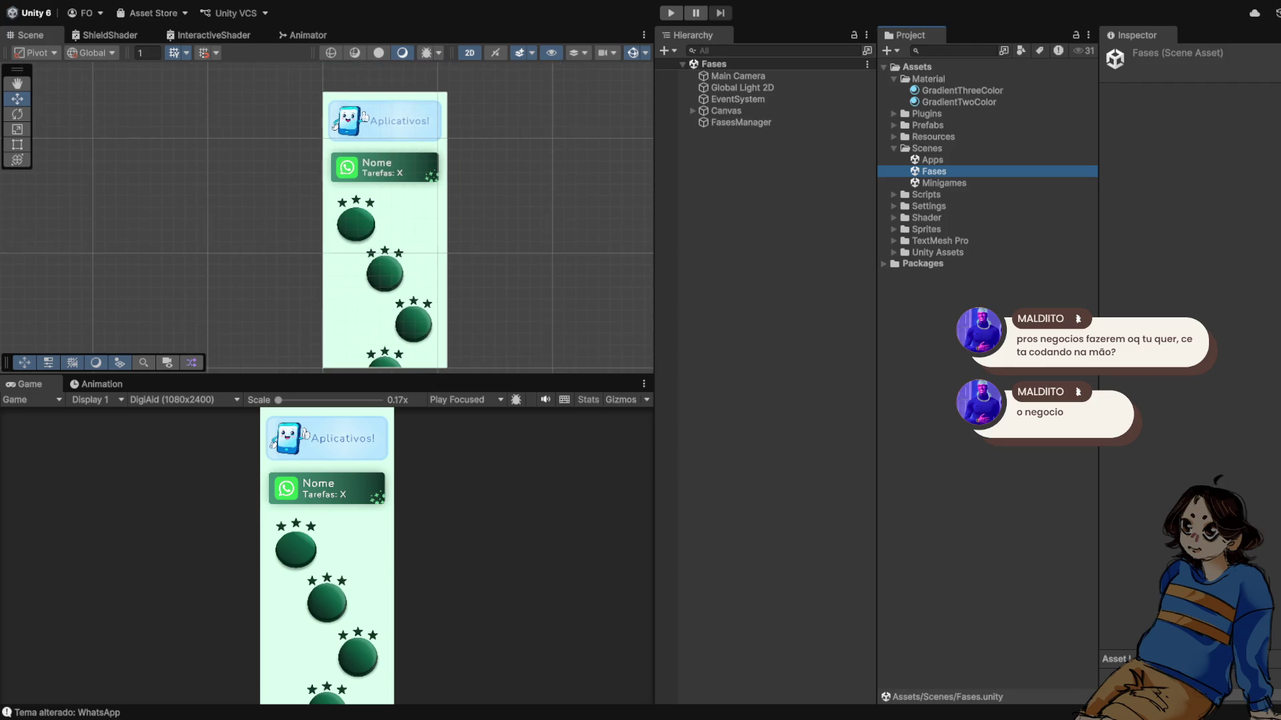